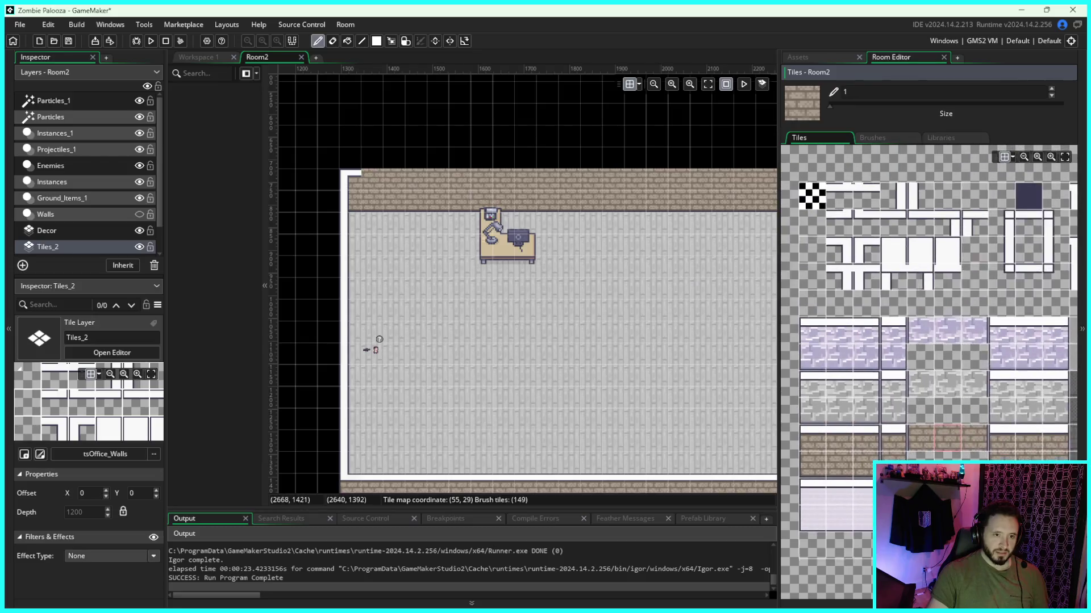
# Step: Paint a brick tile into the room and toggle the Tiles_2 wall layer to check it
pyautogui.click(549, 290)
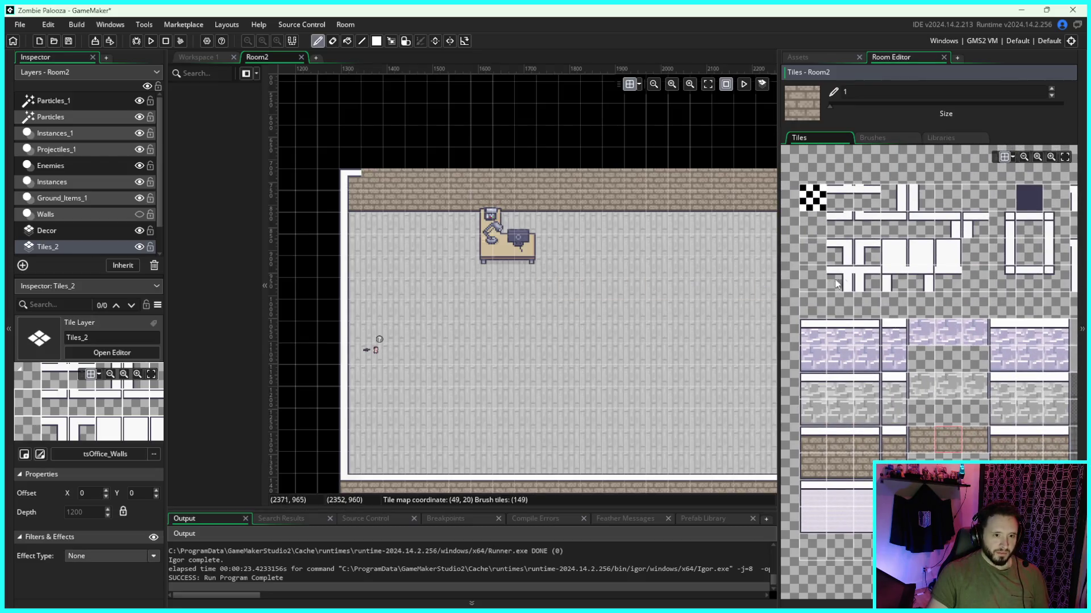
pyautogui.scroll(-1, 73, 222)
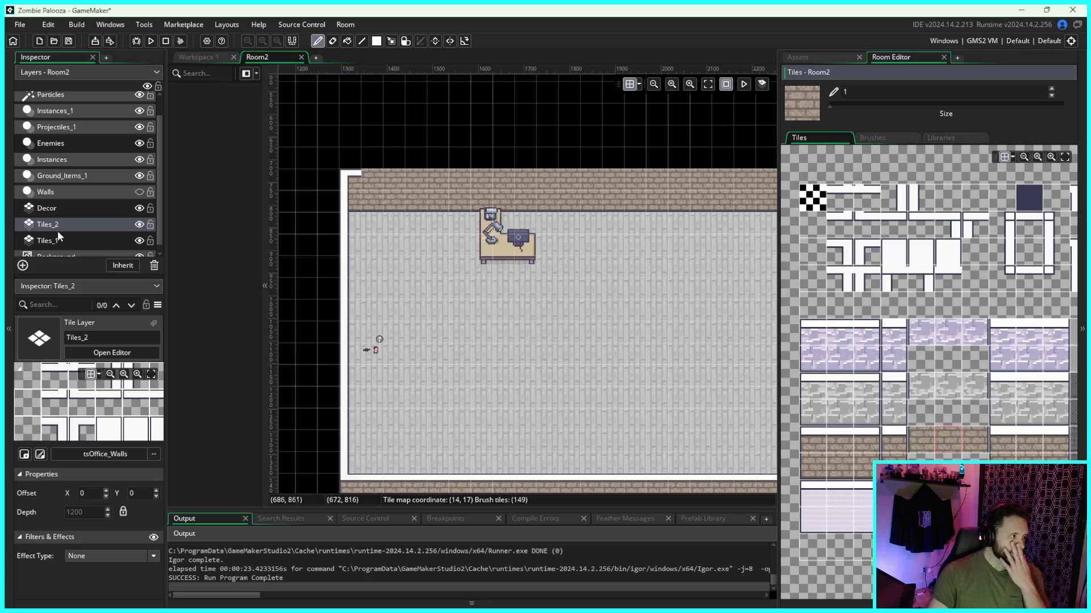
pyautogui.click(139, 226)
pyautogui.click(139, 227)
pyautogui.click(139, 226)
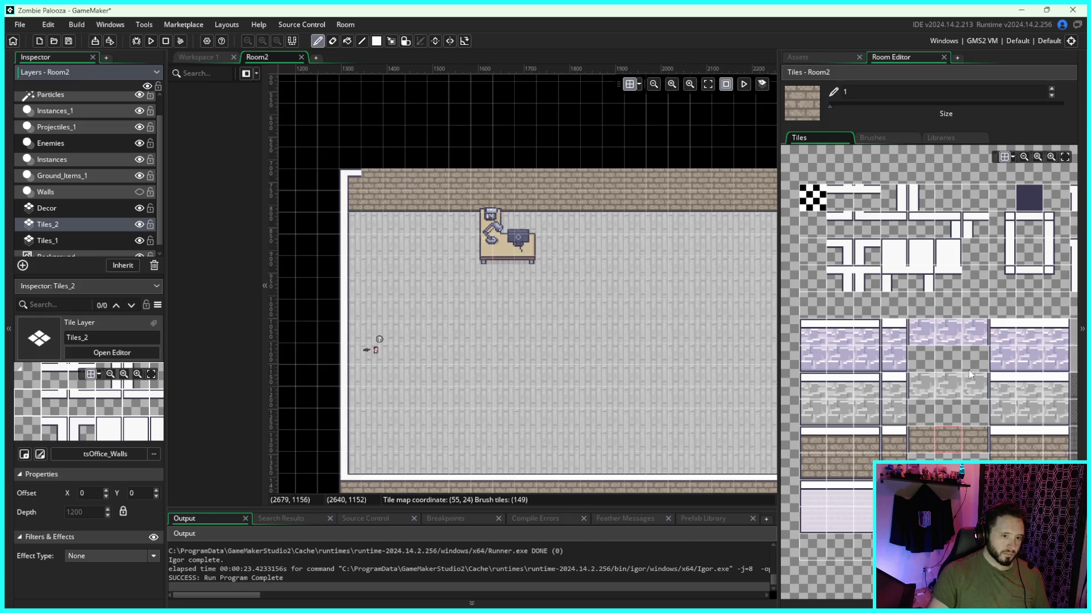
# Step: Paint a row of white-topped brick tiles along the top wall to its right end
pyautogui.click(1007, 435)
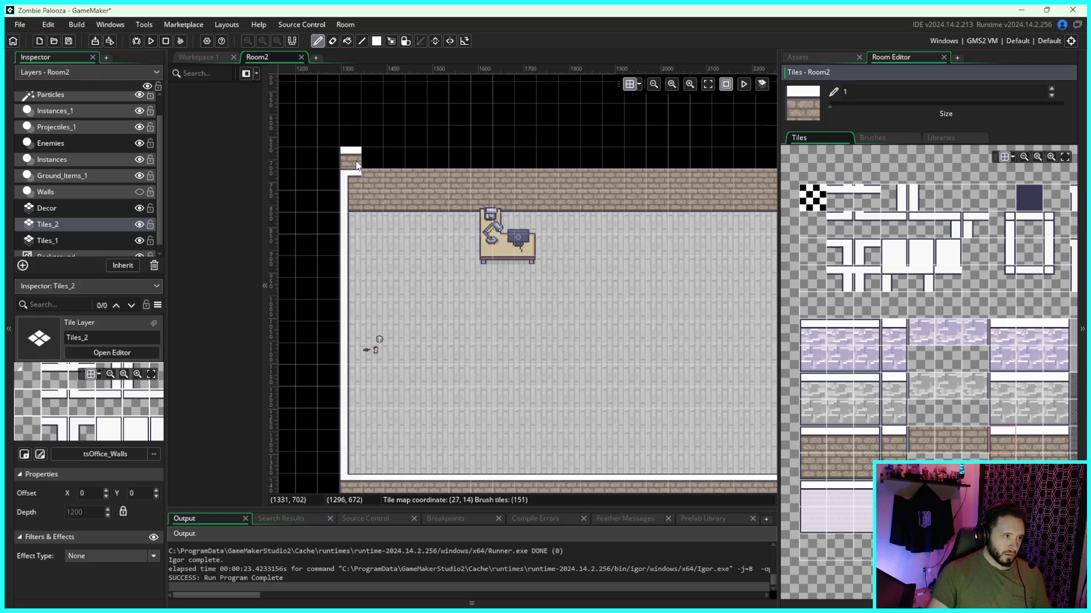
pyautogui.click(945, 438)
pyautogui.click(1027, 446)
pyautogui.moveTo(348, 156); pyautogui.dragTo(599, 156)
pyautogui.hscroll(5, 327, 301)
pyautogui.hscroll(3, 327, 301)
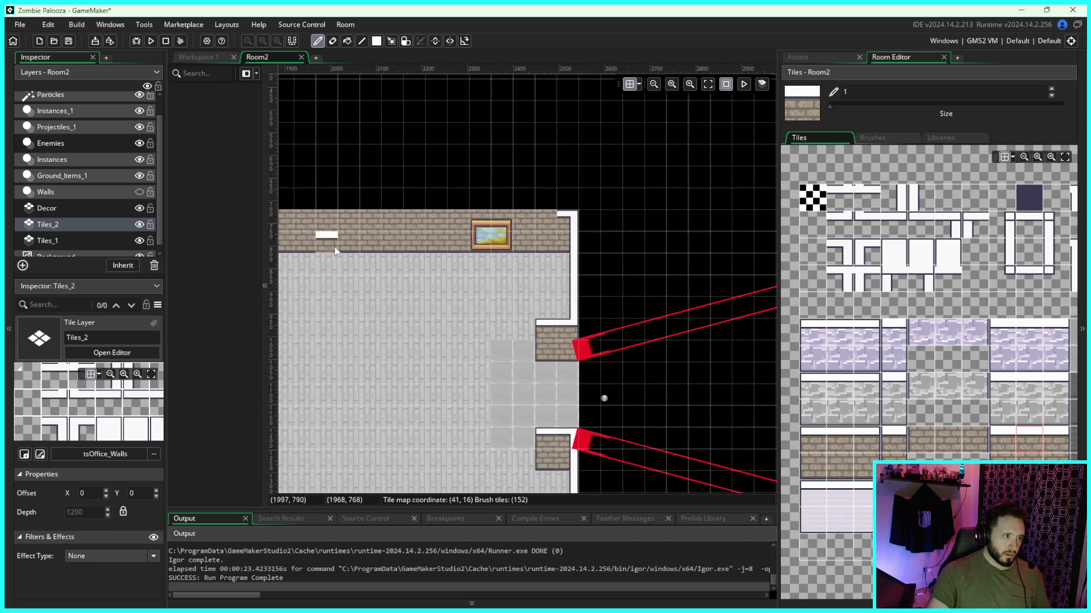
pyautogui.hscroll(-4, 328, 302)
pyautogui.moveTo(454, 191); pyautogui.dragTo(698, 191)
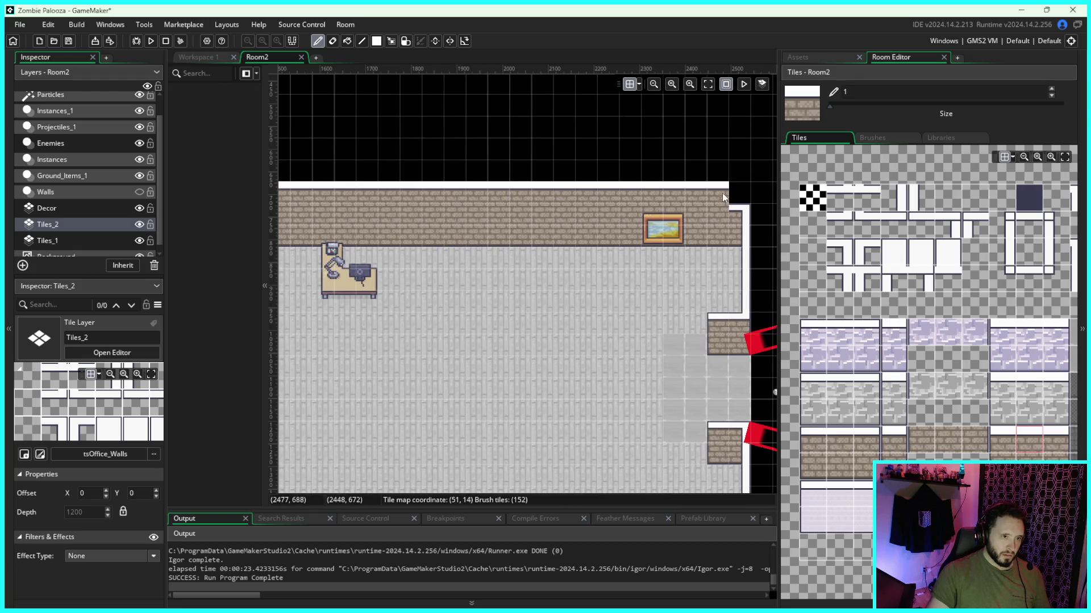
# Step: Place a white corner brick tile at the top wall's right end
pyautogui.click(1056, 440)
pyautogui.click(741, 200)
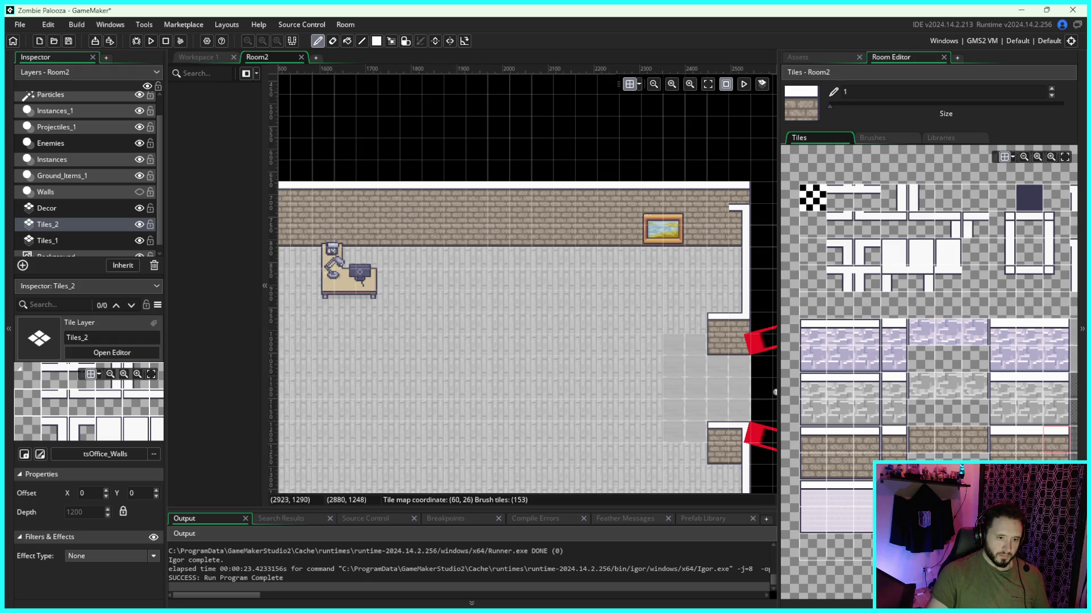
pyautogui.click(948, 439)
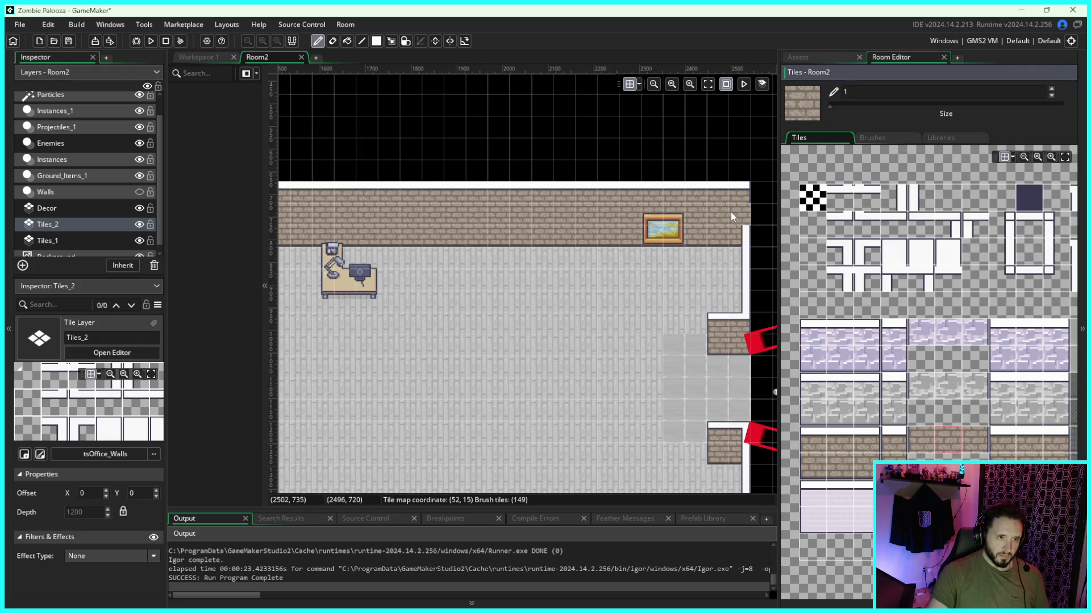
pyautogui.moveTo(577, 350); pyautogui.dragTo(588, 346)
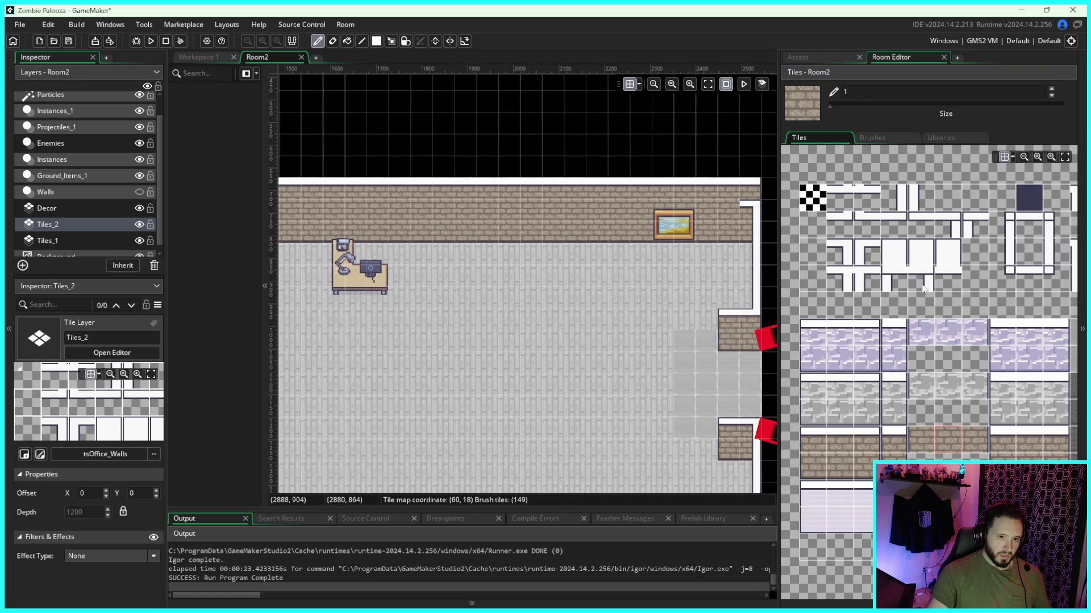
pyautogui.click(894, 199)
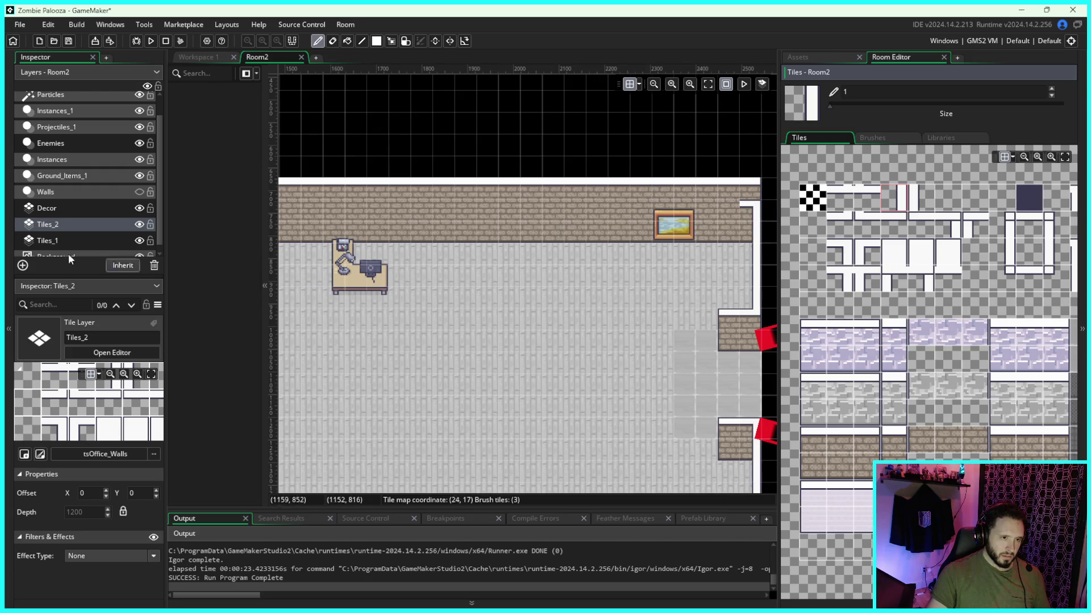
pyautogui.scroll(-1, 96, 212)
pyautogui.click(139, 249)
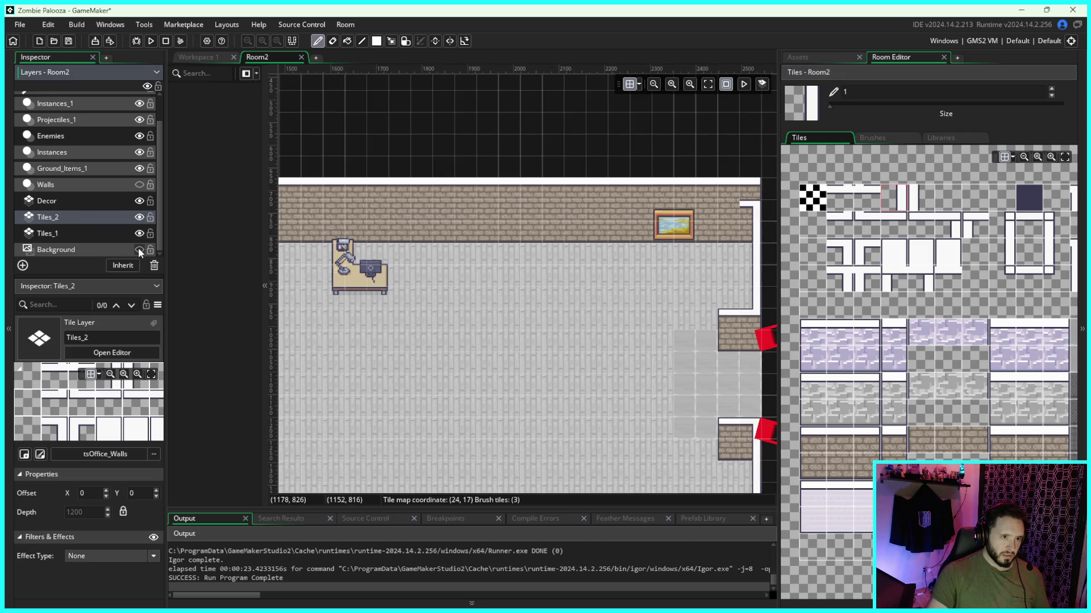
pyautogui.click(139, 250)
pyautogui.click(138, 234)
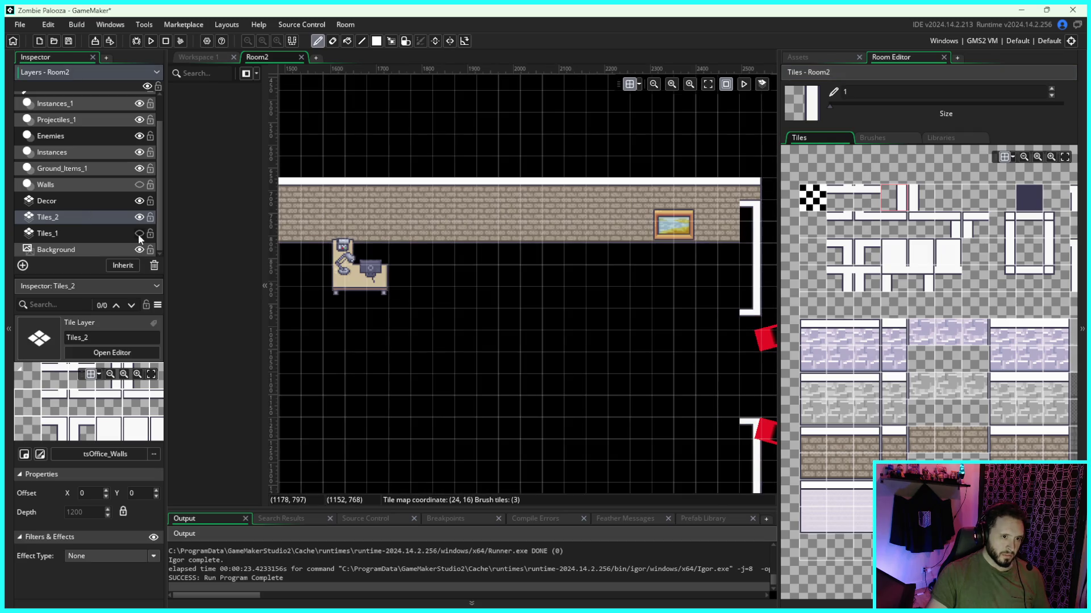
pyautogui.click(138, 234)
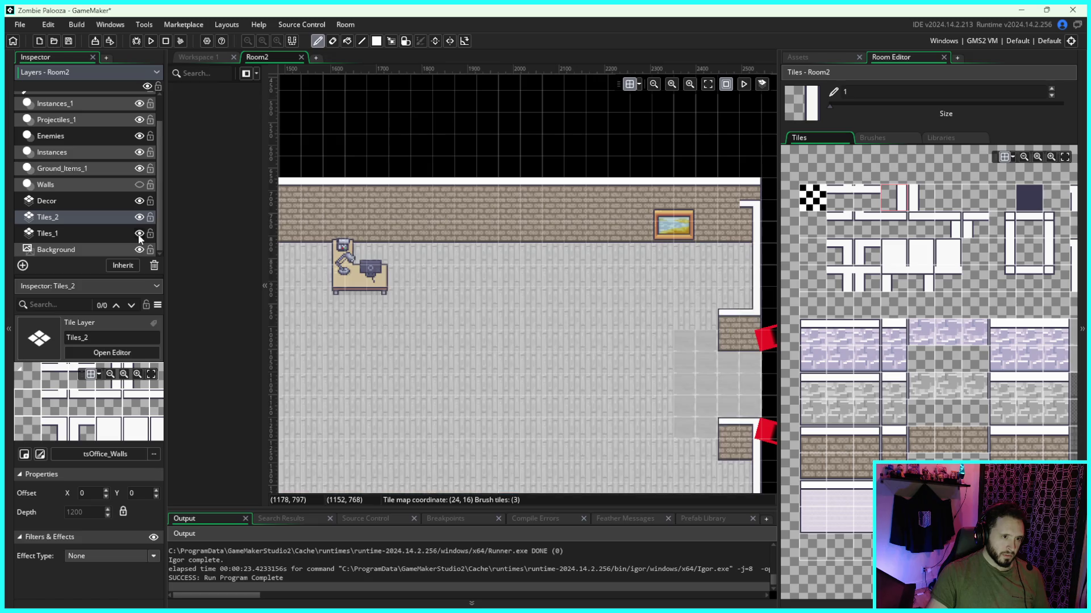
pyautogui.click(140, 217)
pyautogui.click(139, 217)
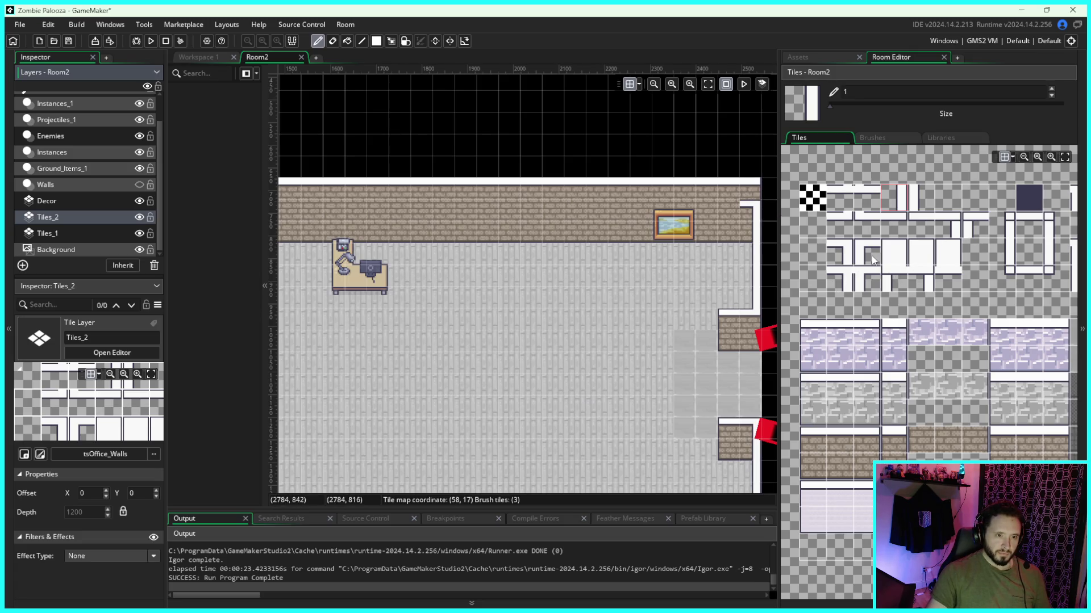
pyautogui.click(844, 281)
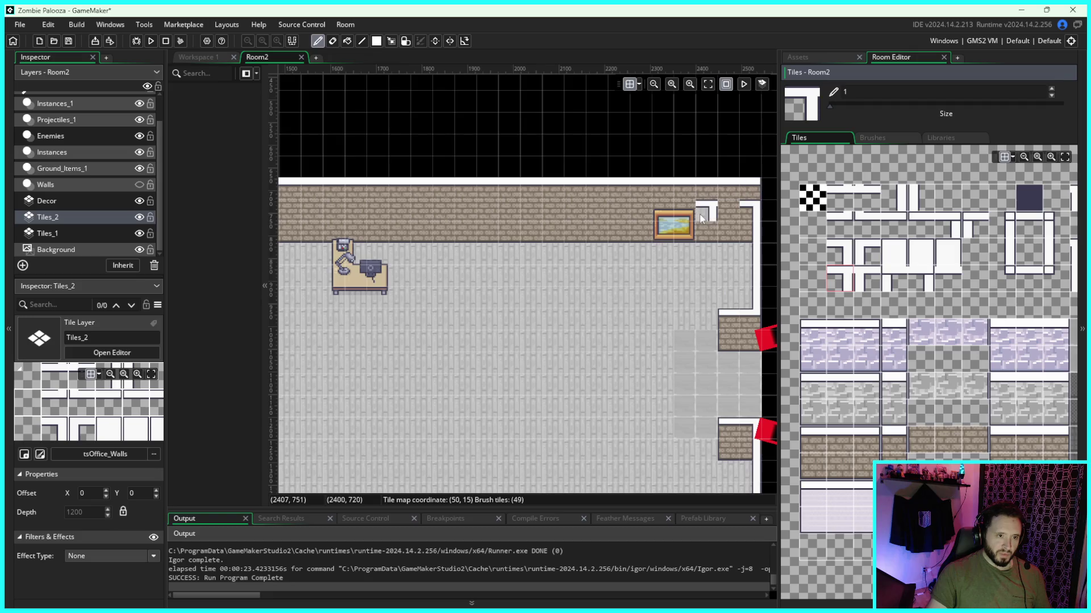
pyautogui.click(843, 251)
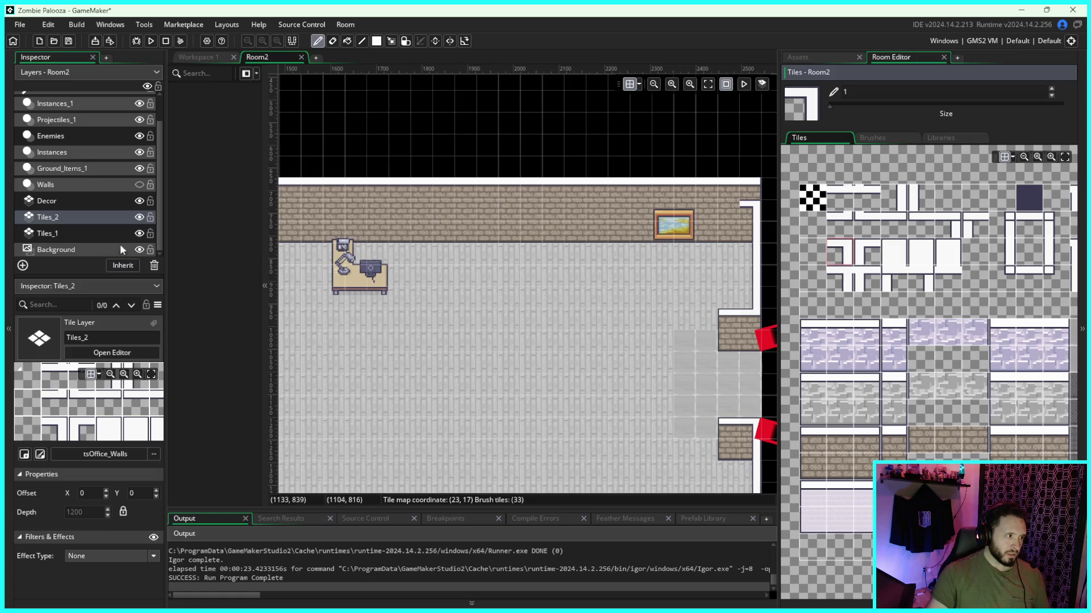
pyautogui.click(108, 202)
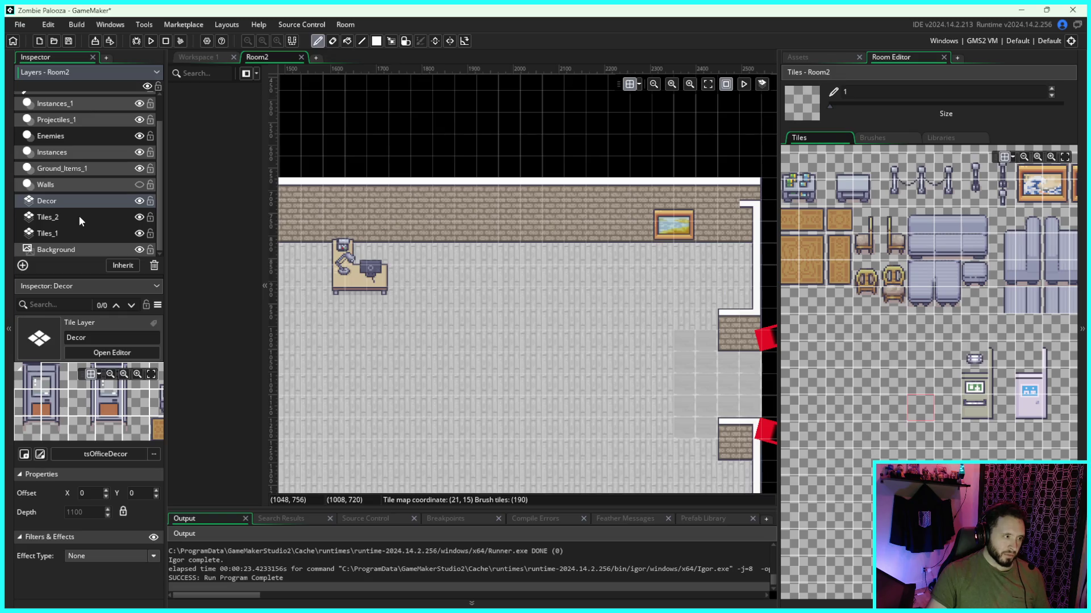
pyautogui.click(102, 250)
pyautogui.click(104, 234)
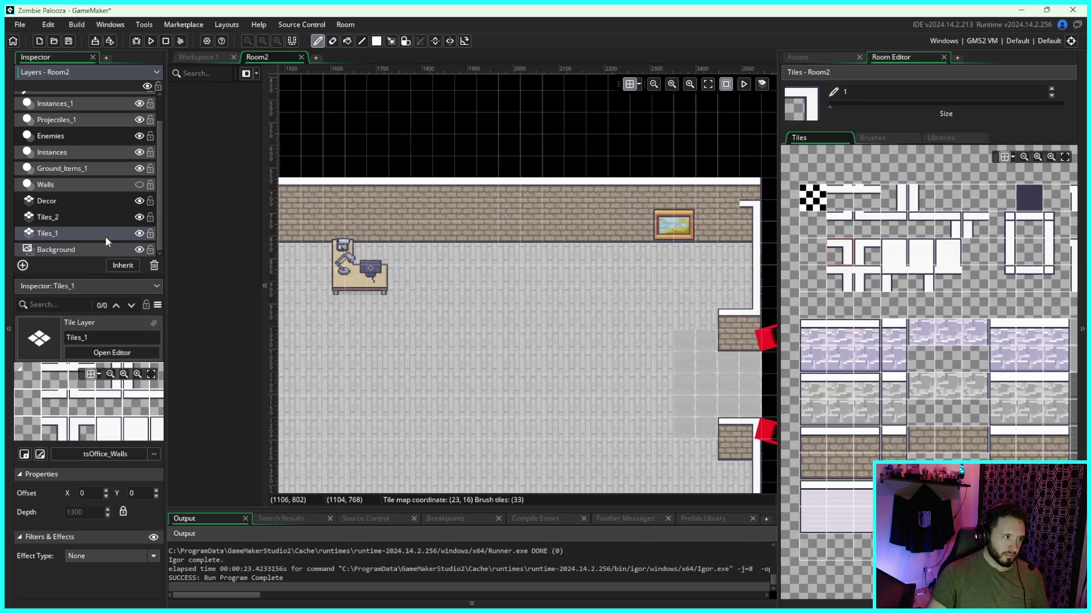
pyautogui.click(139, 233)
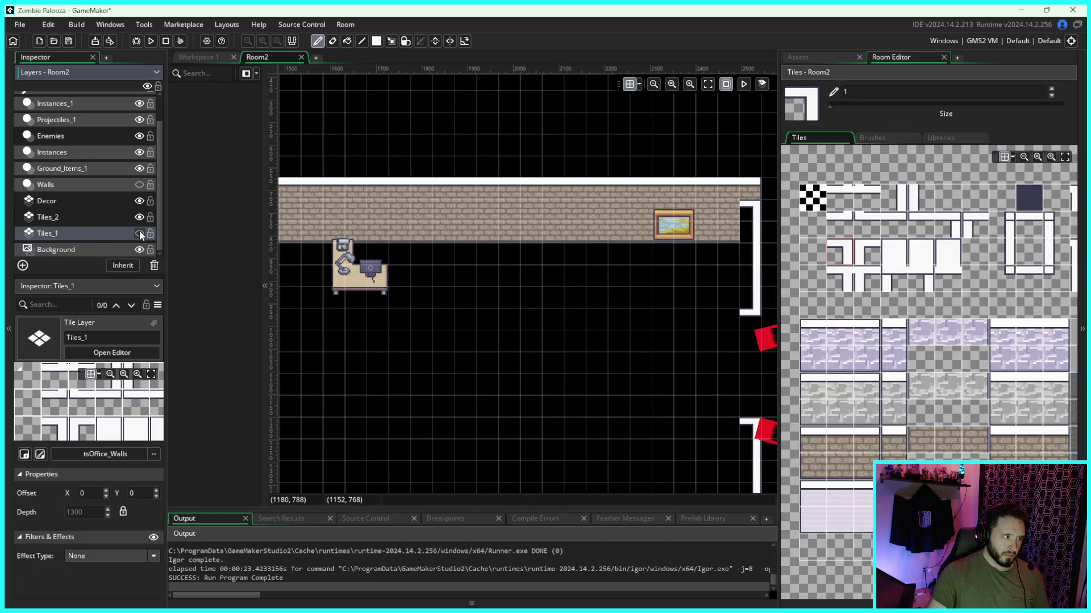
pyautogui.click(140, 234)
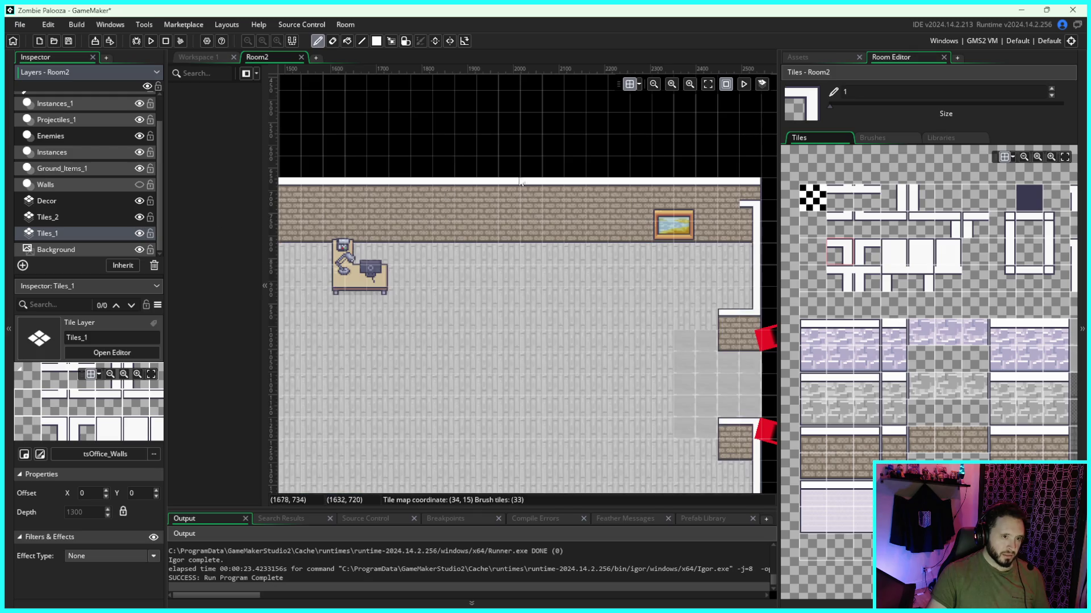
pyautogui.click(336, 43)
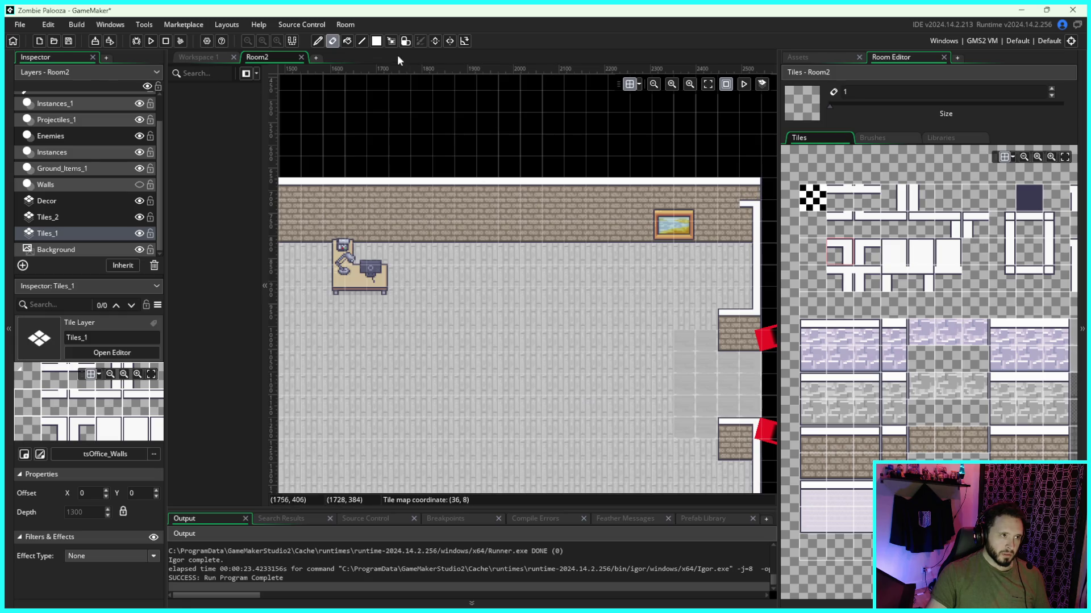
# Step: On Tiles_2, widen the room view, then select Tiles_1 and toggle its floor visibility
pyautogui.click(115, 222)
pyautogui.hscroll(-5, 549, 279)
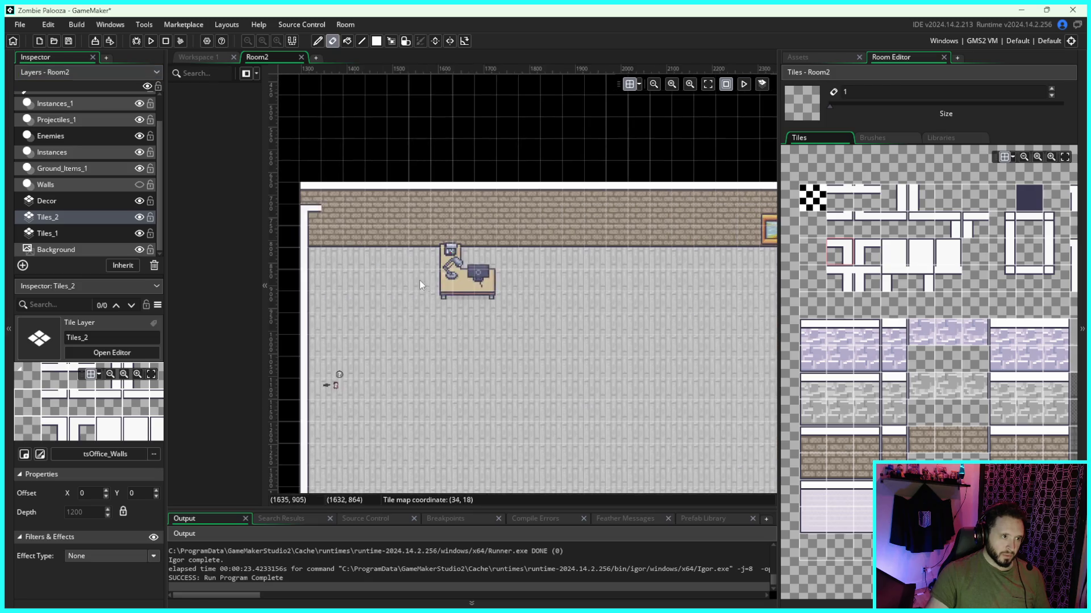
pyautogui.hscroll(6, 584, 295)
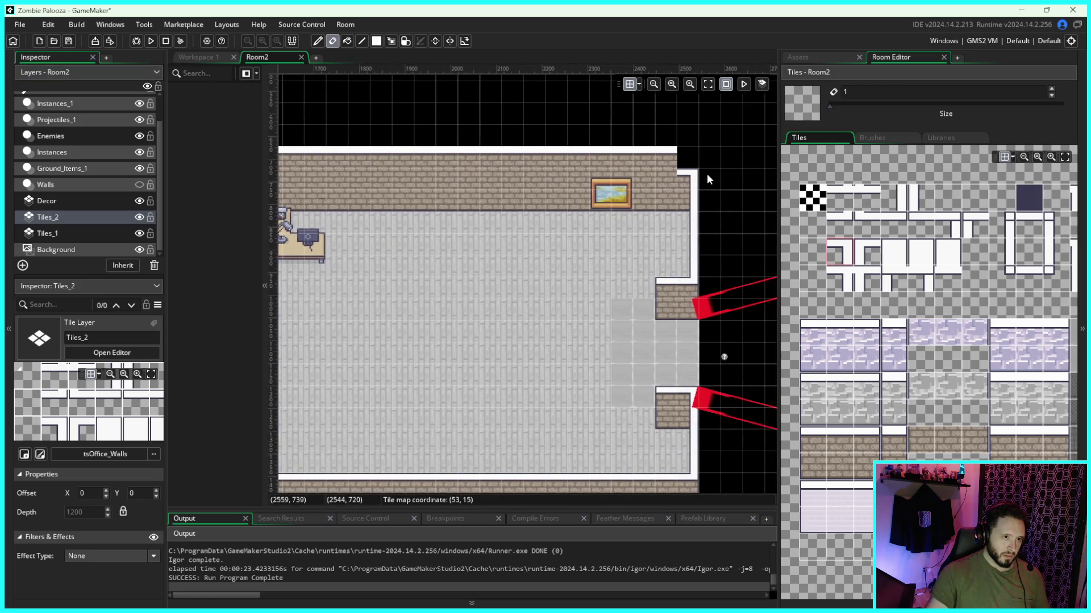
pyautogui.hscroll(-5, 476, 290)
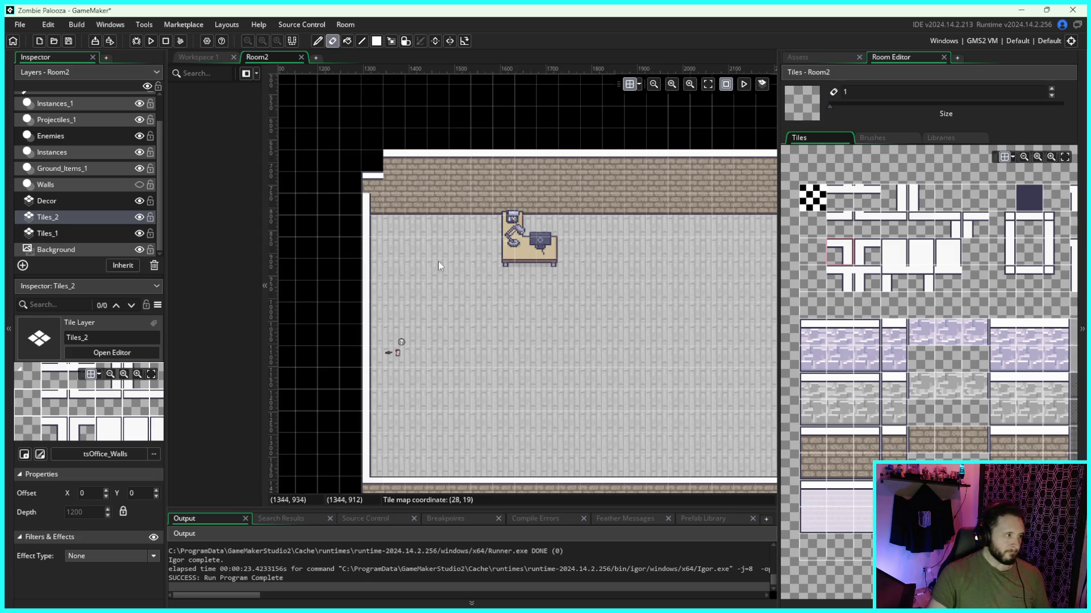
pyautogui.hscroll(2, 778, 264)
pyautogui.moveTo(789, 264); pyautogui.dragTo(909, 265)
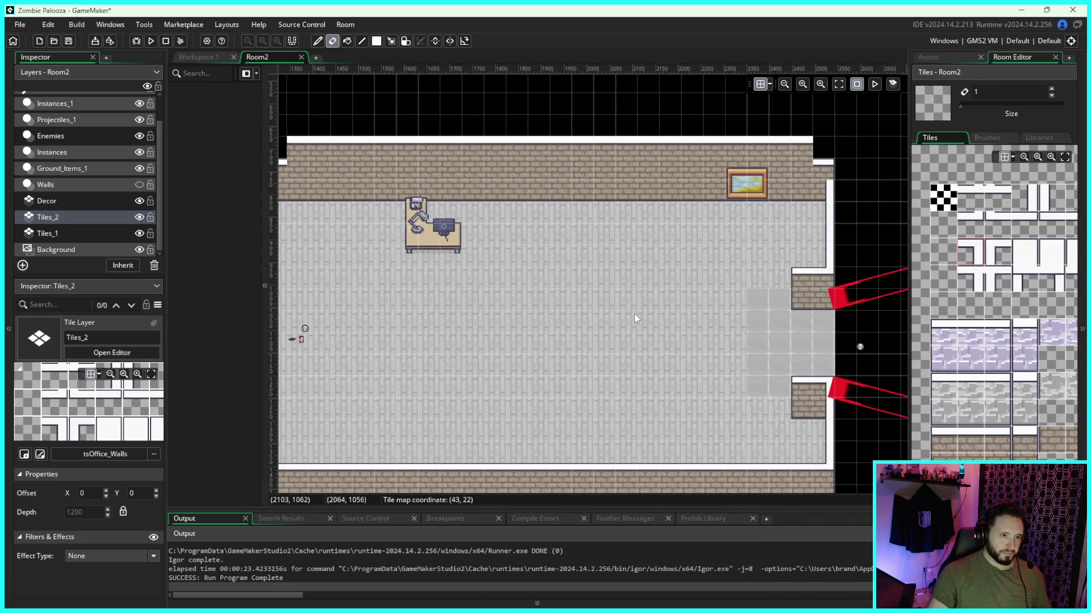
pyautogui.hscroll(-1, 634, 314)
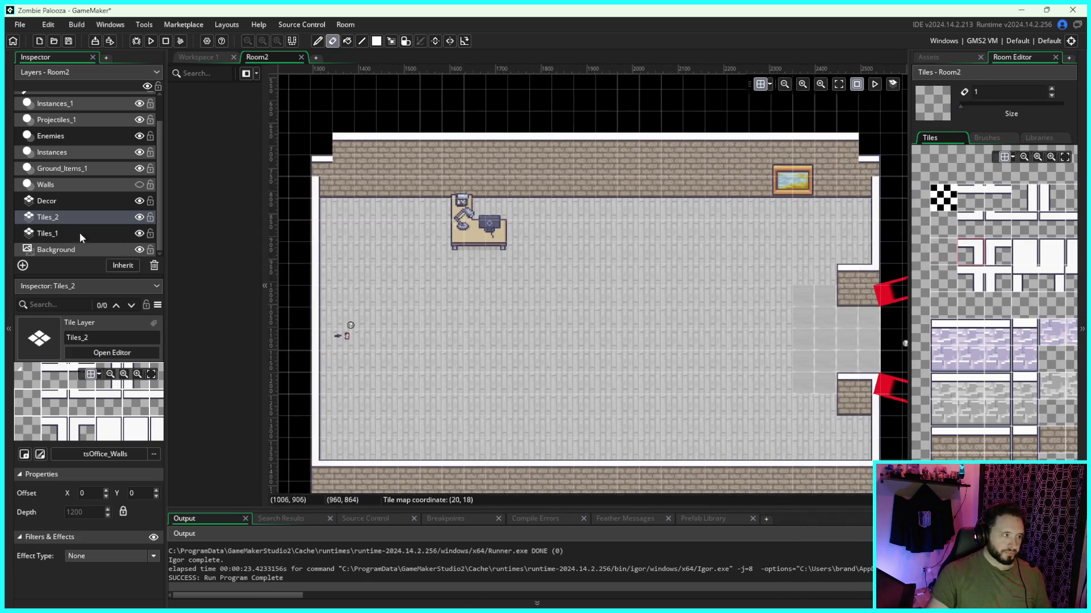
pyautogui.click(117, 233)
pyautogui.click(138, 233)
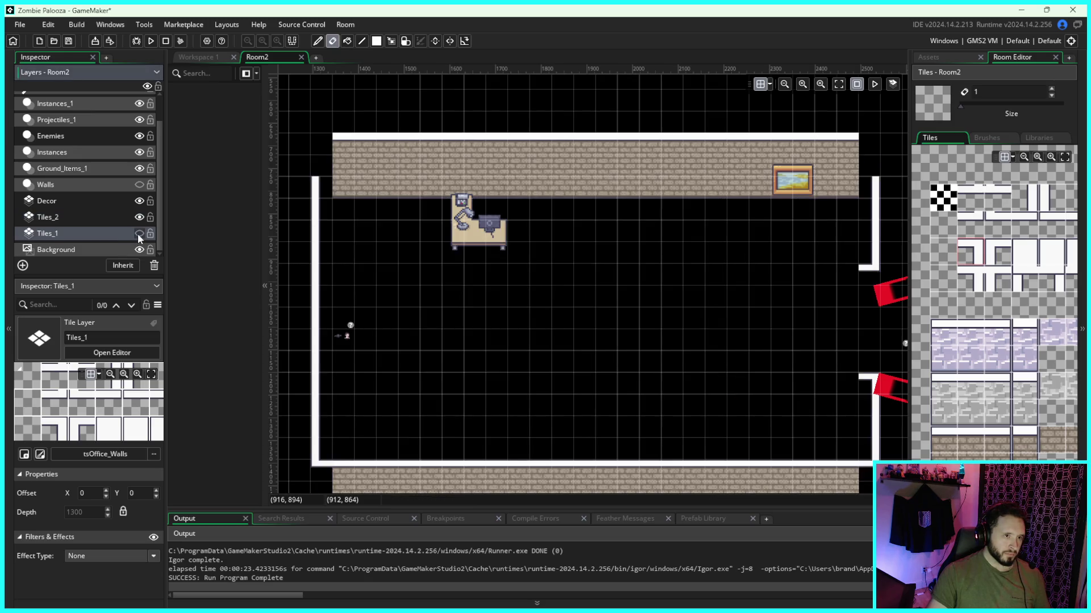
pyautogui.click(138, 233)
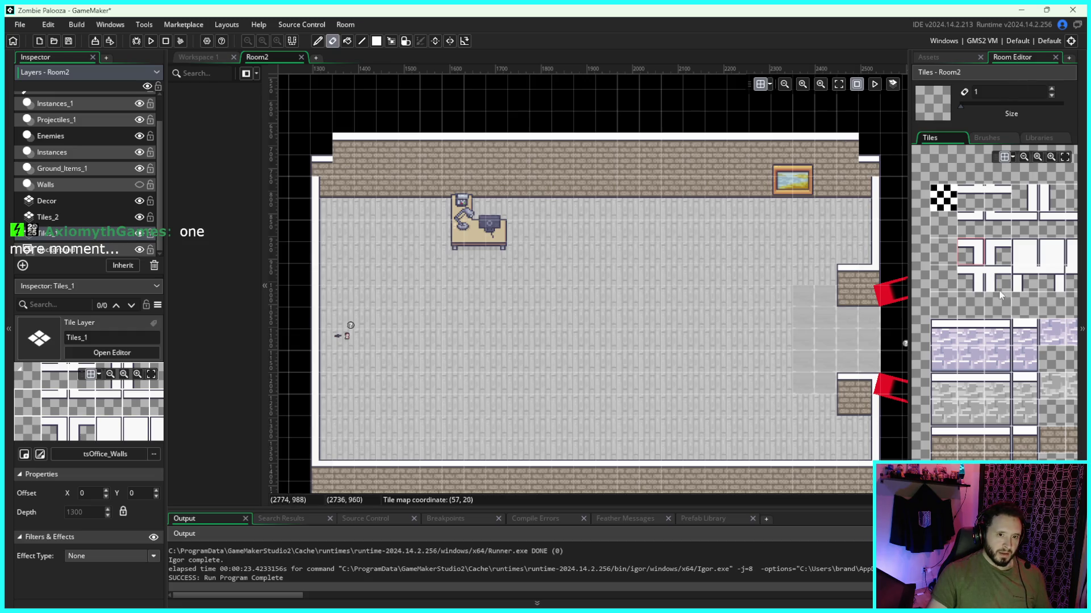
# Step: Fill the top-right wall corner gap with a brick tile on Tiles_1
pyautogui.scroll(-2, 1000, 295)
pyautogui.click(973, 396)
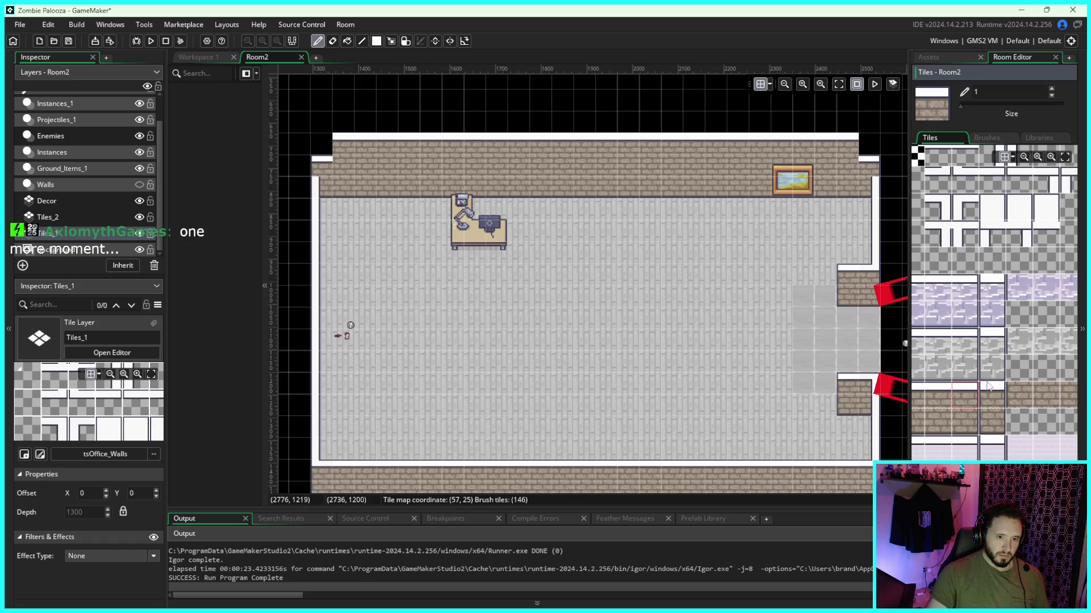
pyautogui.scroll(2, 1014, 274)
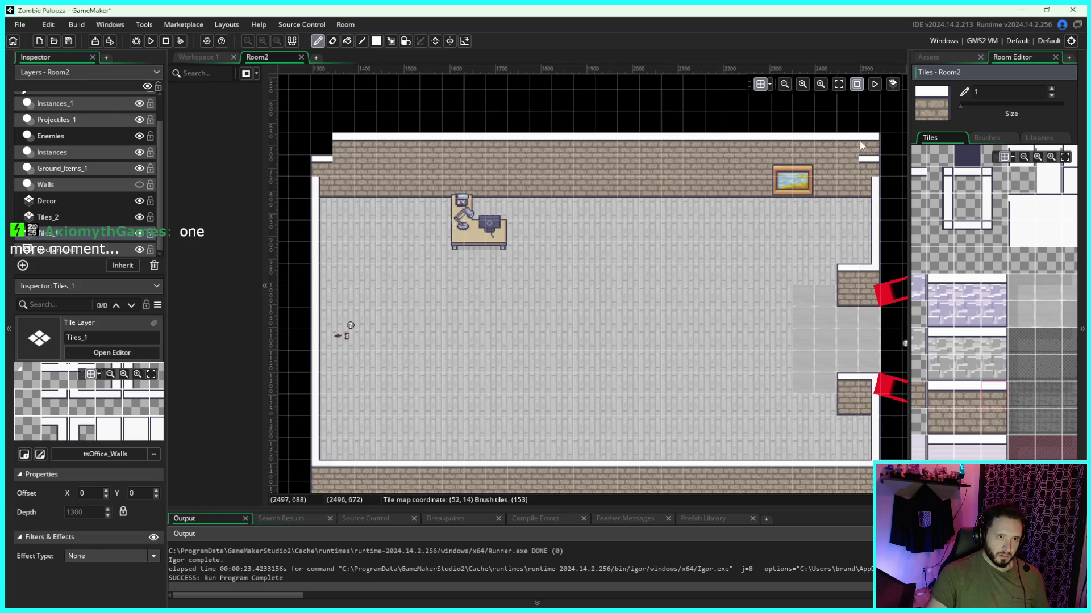
pyautogui.click(940, 395)
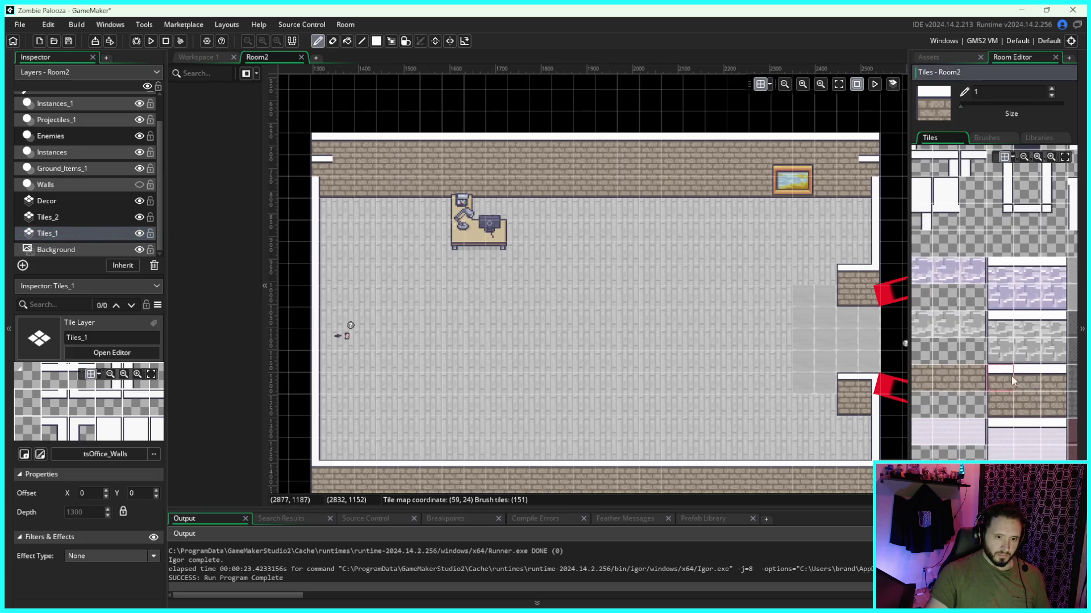
pyautogui.click(975, 370)
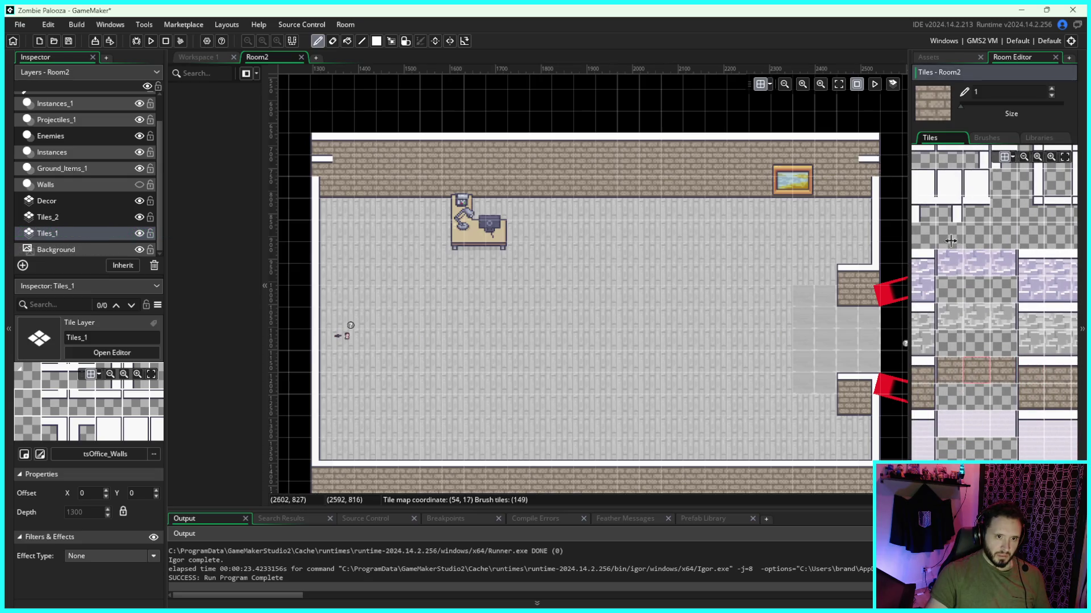
pyautogui.click(1044, 355)
pyautogui.click(862, 158)
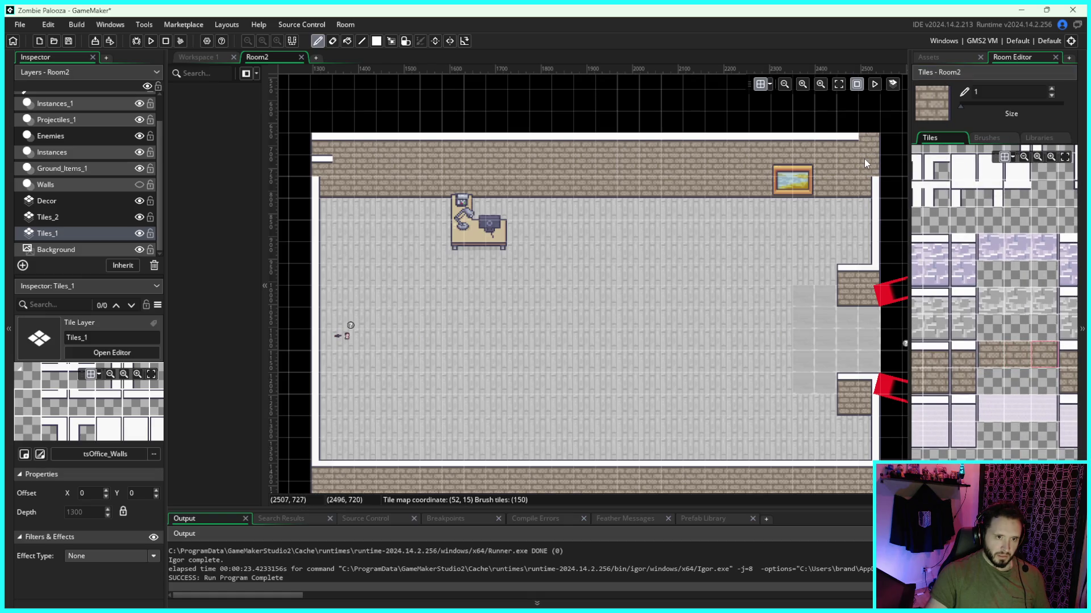
# Step: Fill the top-left corner gap with brick, check the walls, and make Tiles_2 active
pyautogui.click(982, 351)
pyautogui.click(322, 158)
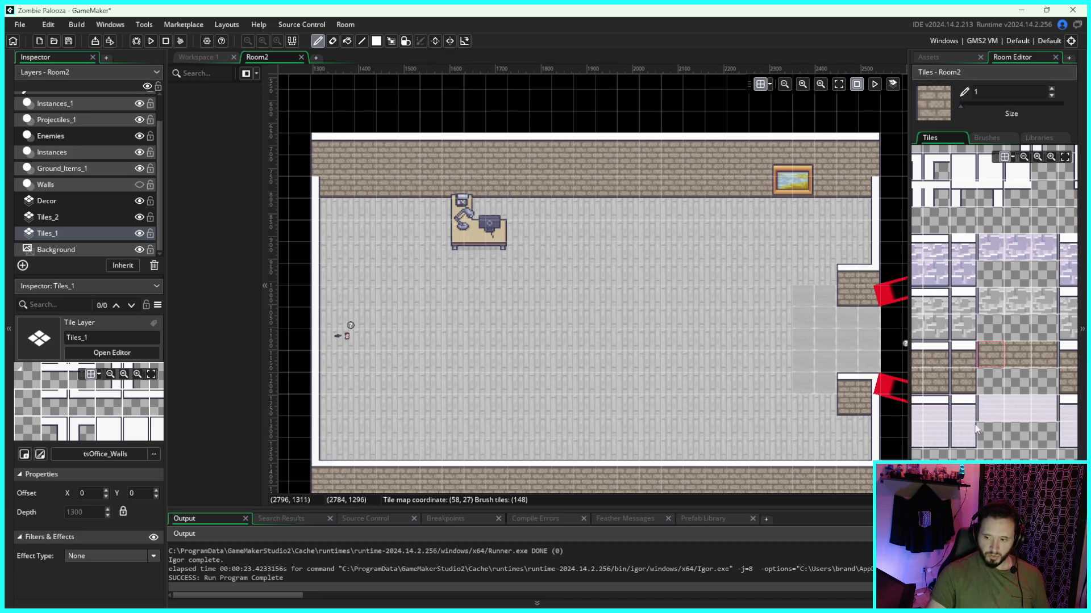
pyautogui.moveTo(795, 345); pyautogui.dragTo(764, 331)
pyautogui.moveTo(689, 313)
pyautogui.mouseDown()
pyautogui.moveTo(720, 321)
pyautogui.moveTo(679, 322)
pyautogui.moveTo(740, 359)
pyautogui.moveTo(707, 349)
pyautogui.mouseUp()
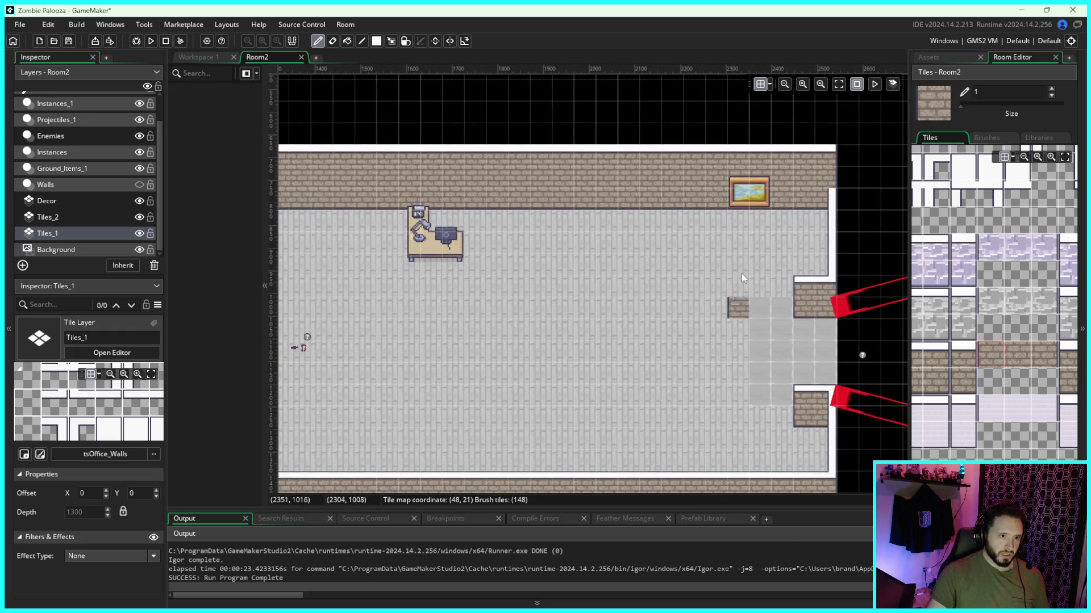
pyautogui.click(142, 216)
pyautogui.click(142, 215)
pyautogui.click(122, 216)
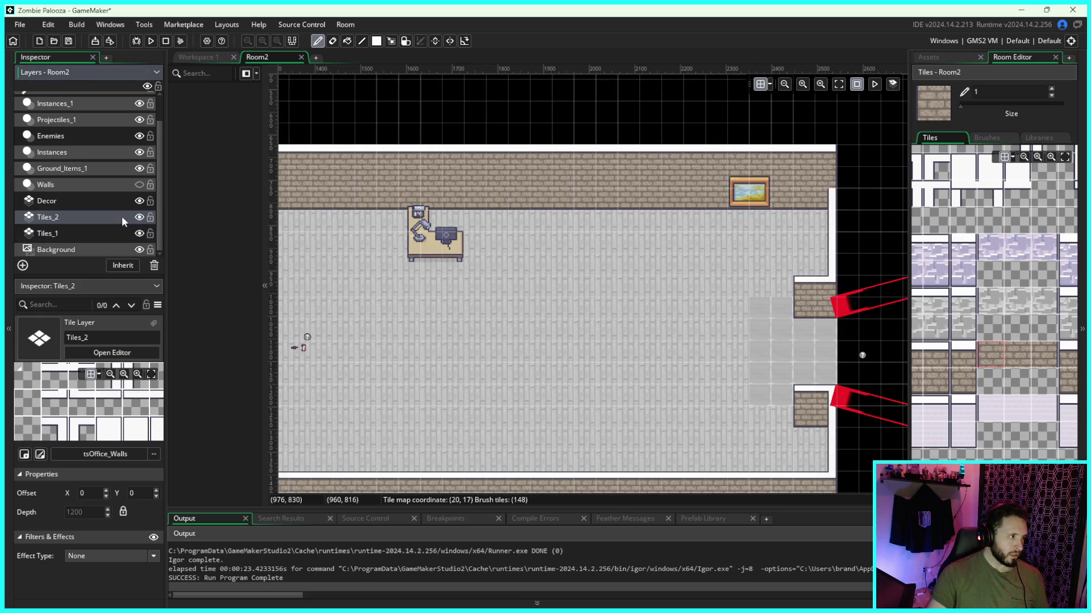
# Step: Widen the tileset palette and choose a white corner border tile as the brush
pyautogui.moveTo(909, 221); pyautogui.dragTo(829, 225)
pyautogui.hscroll(5, 716, 296)
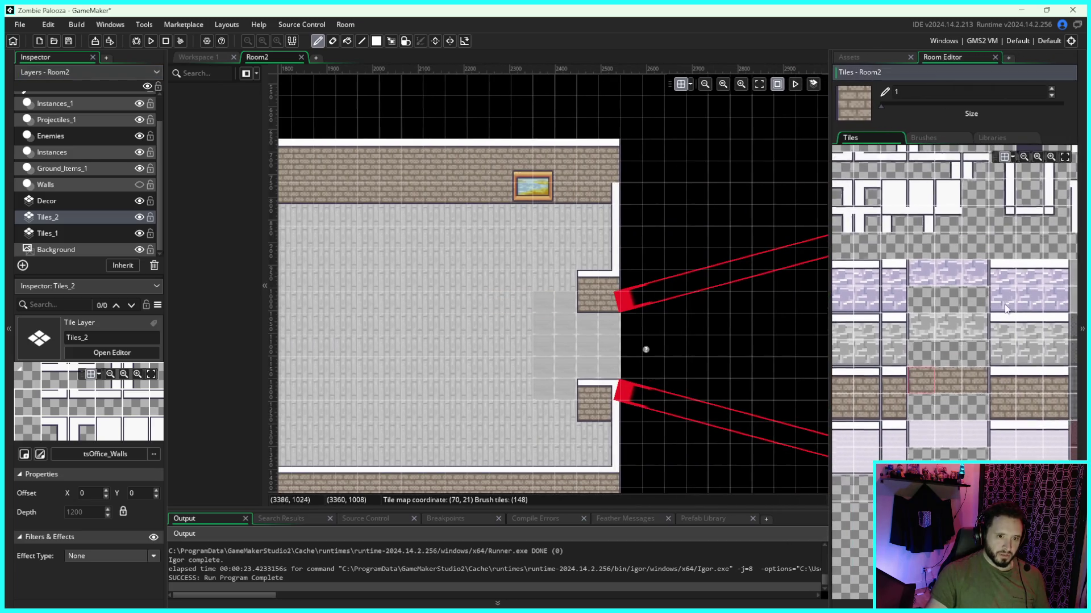
pyautogui.scroll(-5, 1005, 308)
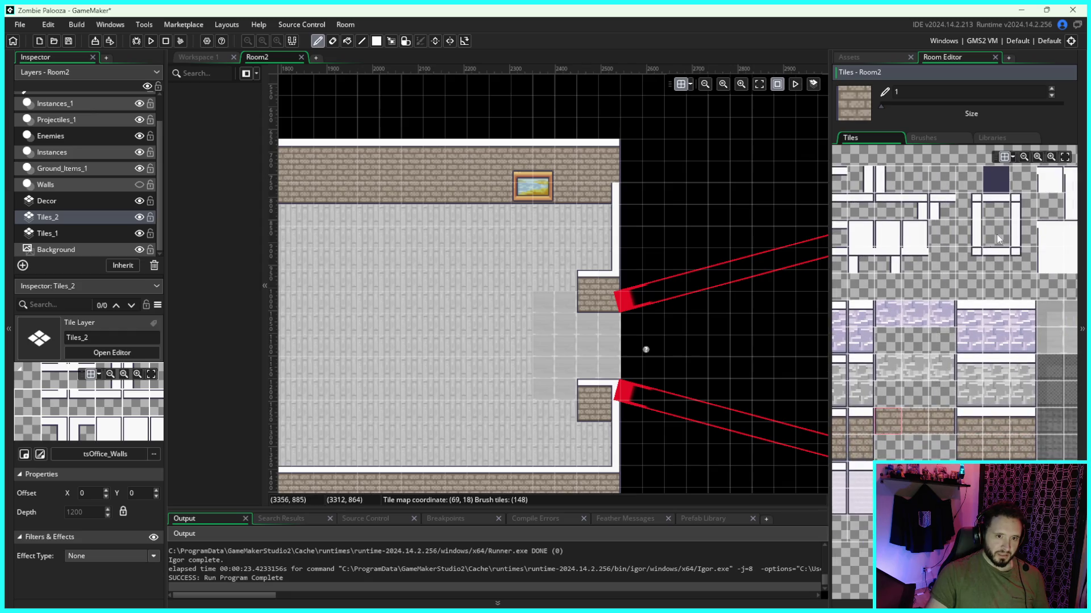
pyautogui.click(978, 235)
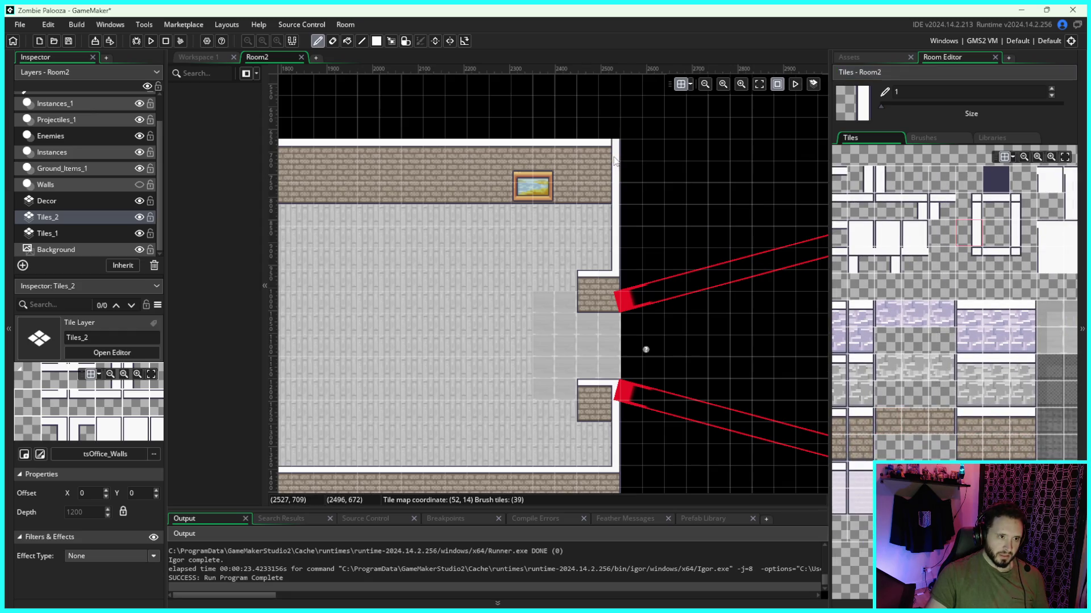
pyautogui.moveTo(967, 278); pyautogui.dragTo(989, 269)
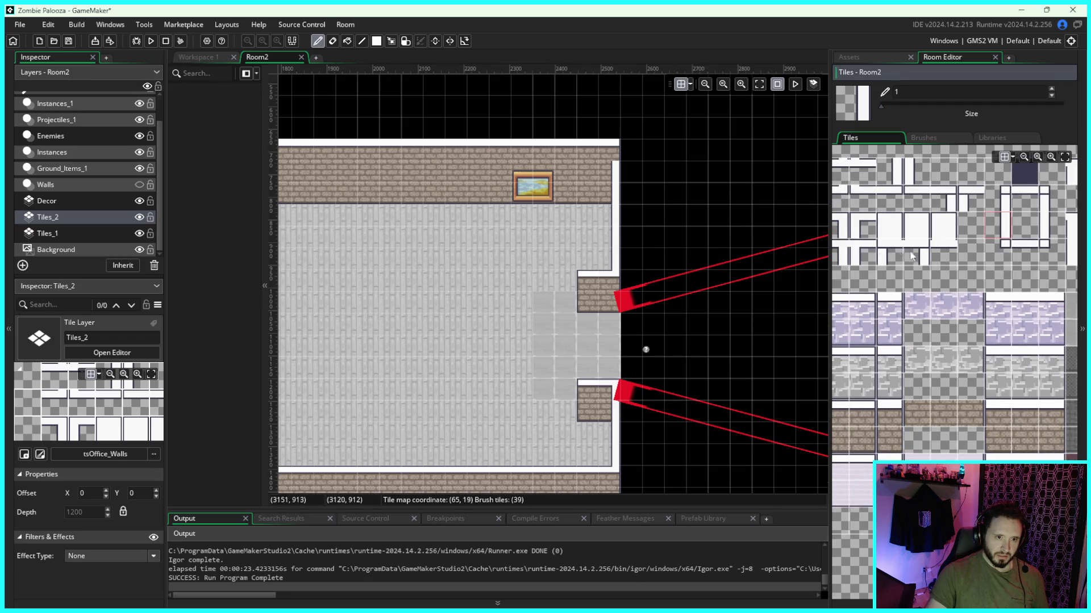
pyautogui.moveTo(911, 255); pyautogui.dragTo(955, 256)
pyautogui.click(879, 224)
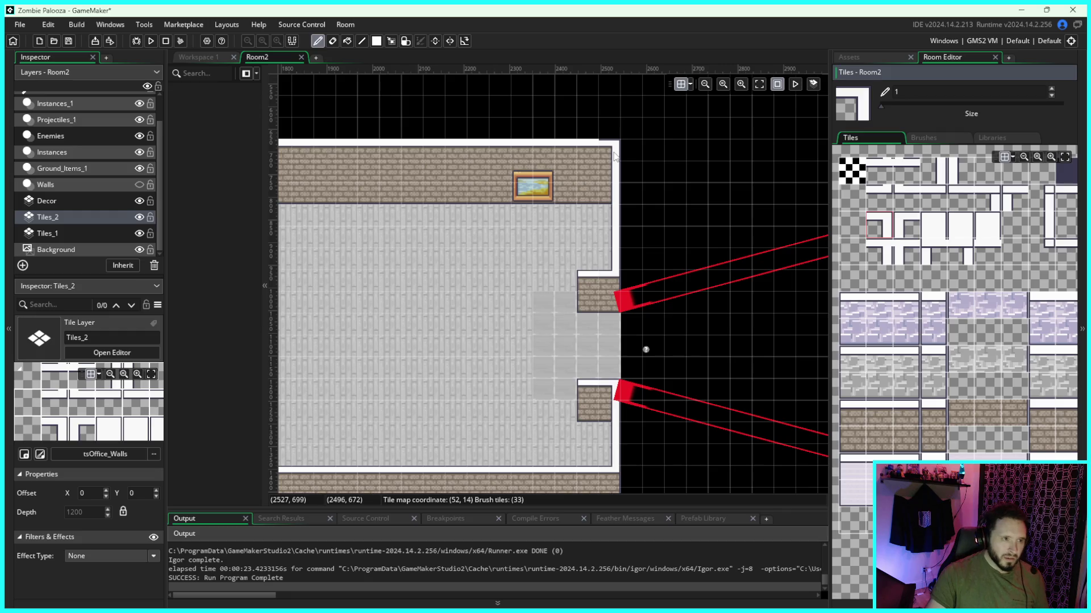
# Step: Choose a brick-wall tile and toggle the Tiles_1 floor to check the walls
pyautogui.scroll(2, 888, 336)
pyautogui.scroll(-2, 861, 335)
pyautogui.click(884, 408)
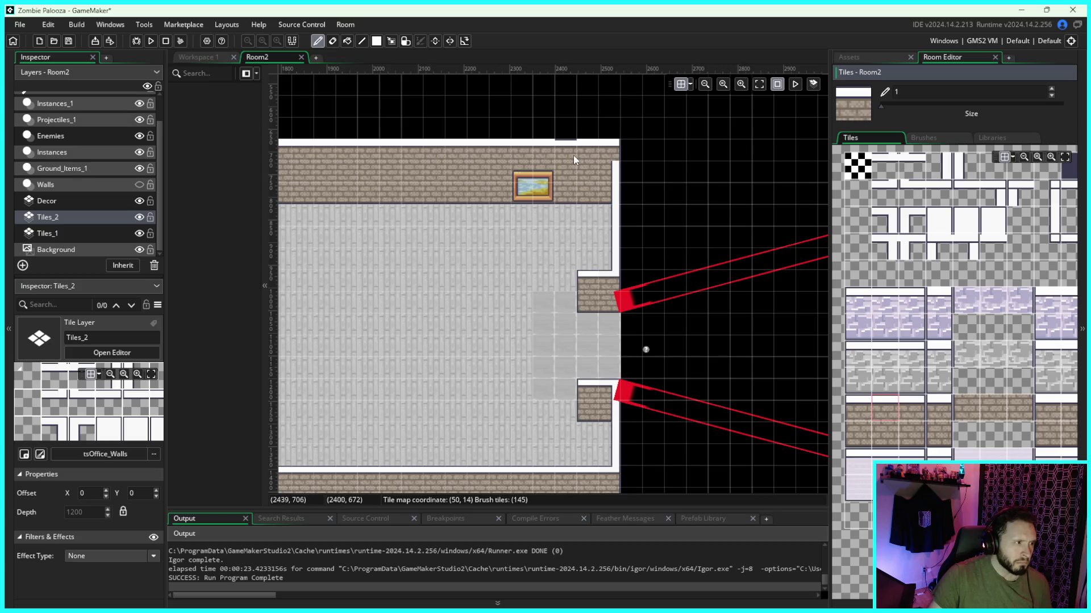
pyautogui.click(136, 233)
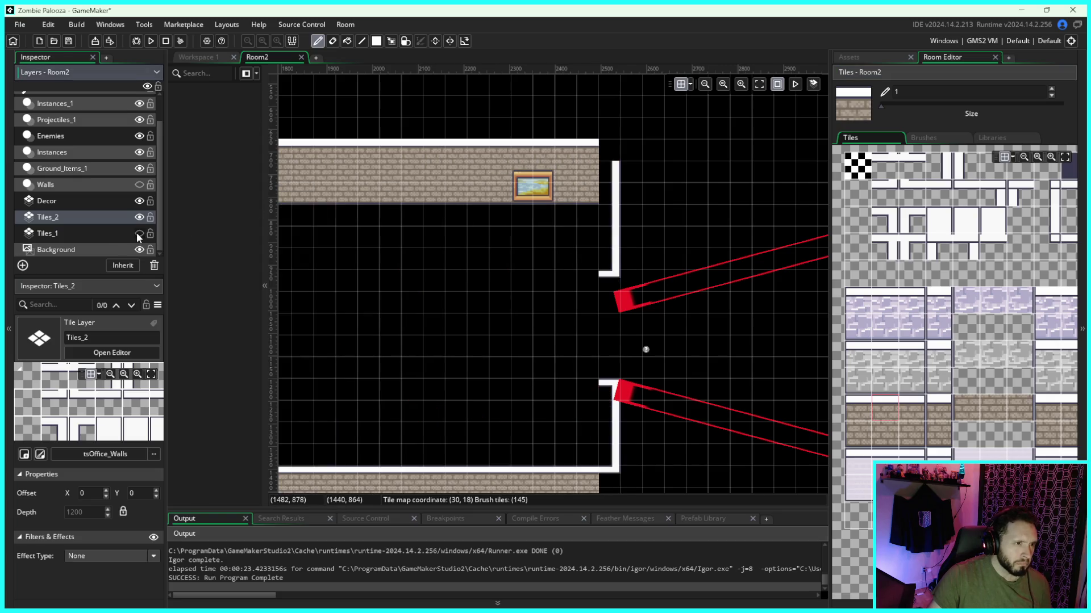
pyautogui.click(137, 233)
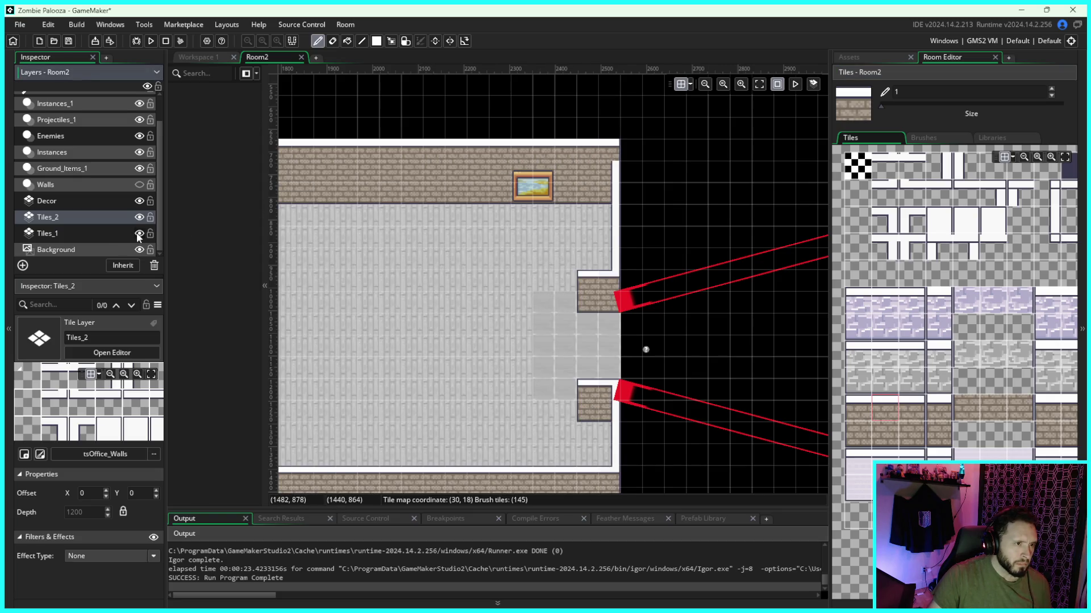
pyautogui.click(911, 408)
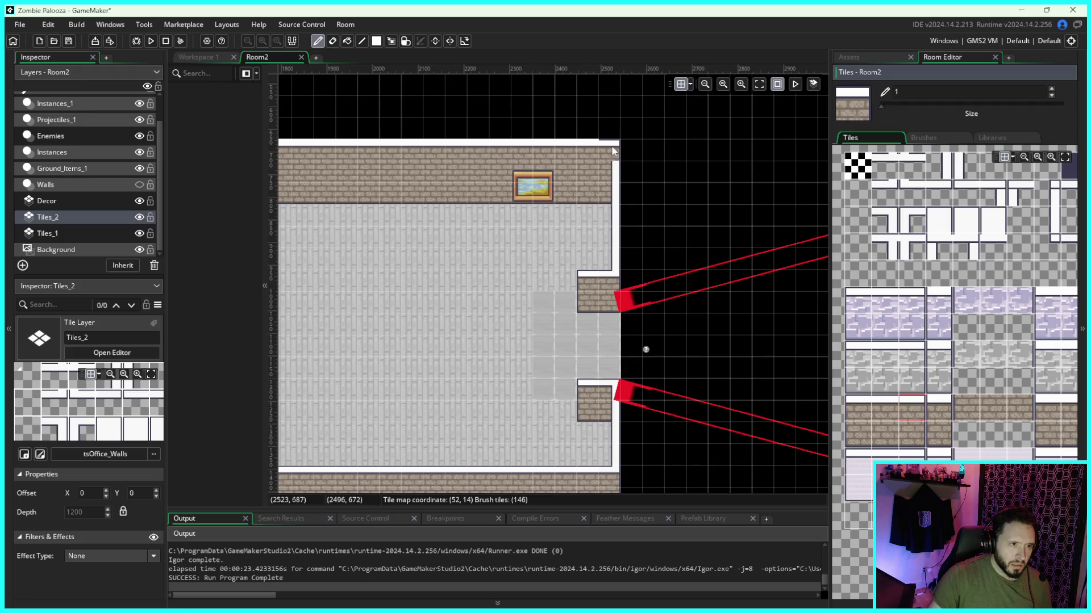
# Step: Paint white border tiles along the top wall edge on the Tiles_2 layer
pyautogui.click(139, 217)
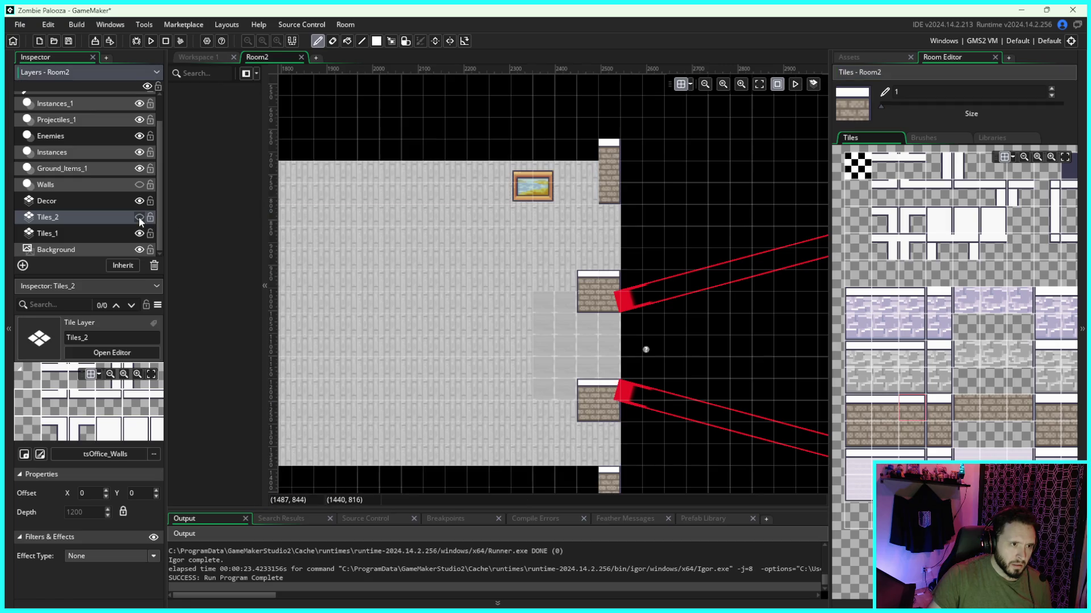
pyautogui.click(139, 217)
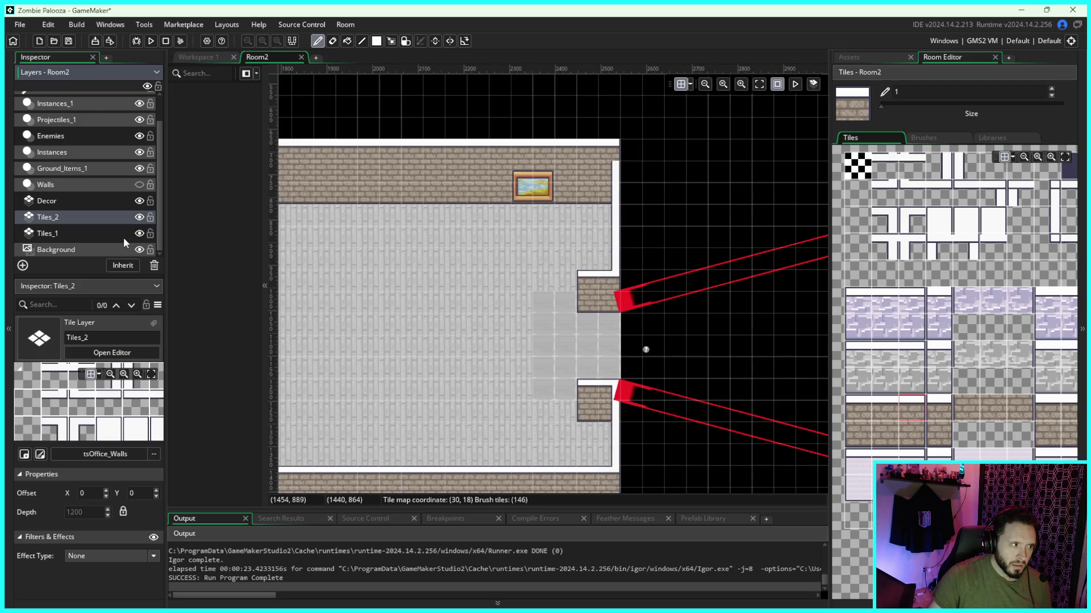
pyautogui.click(123, 236)
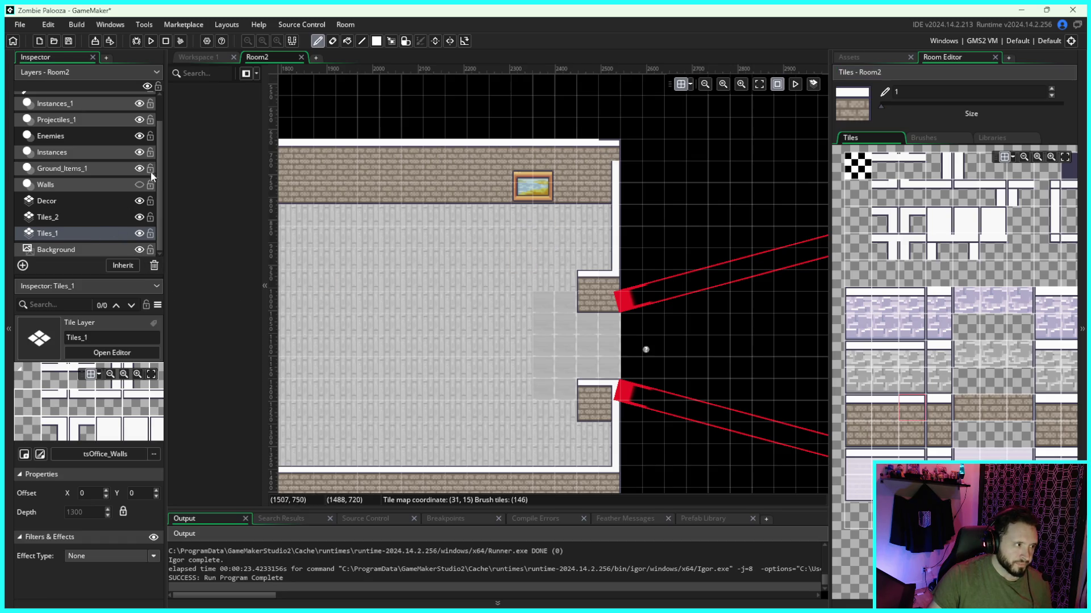
pyautogui.click(94, 216)
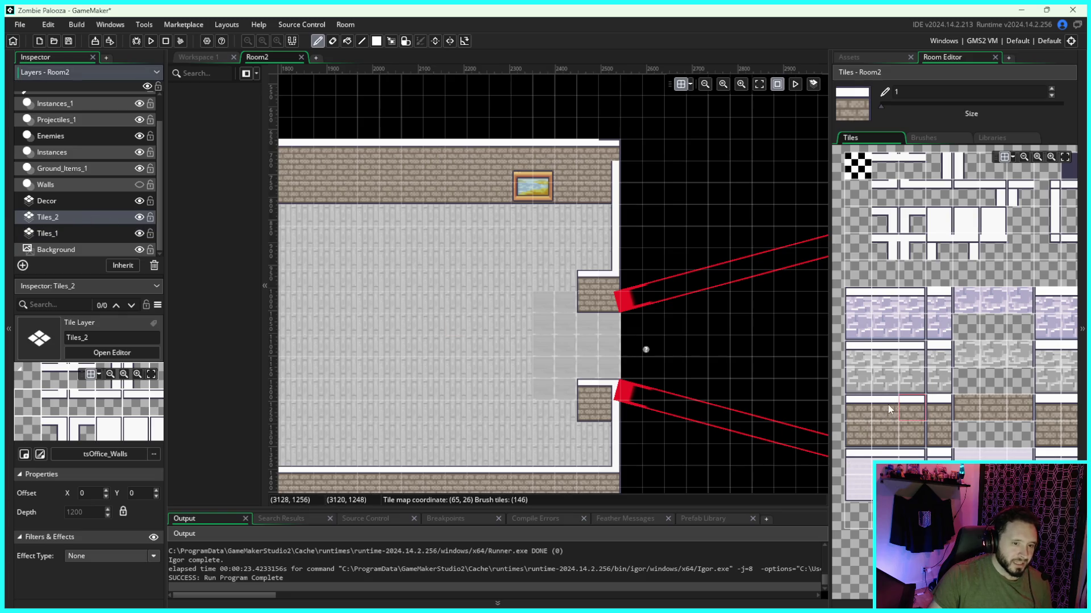
pyautogui.moveTo(584, 149); pyautogui.dragTo(378, 146)
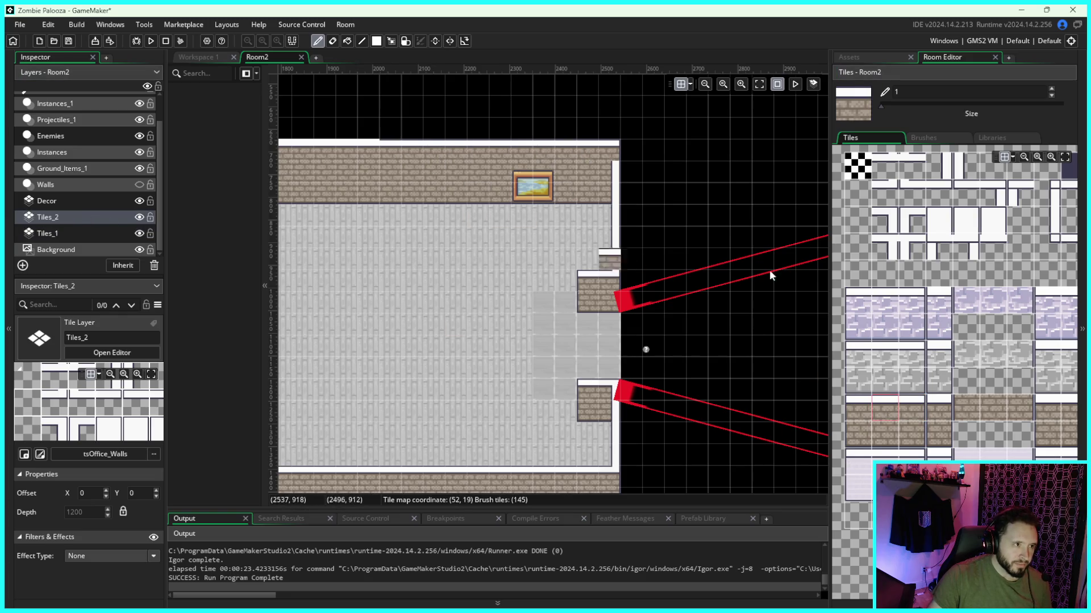
# Step: Place a white corner border tile at the top-left wall corner on Tiles_2
pyautogui.hscroll(-5, 770, 271)
pyautogui.hscroll(-4, 476, 175)
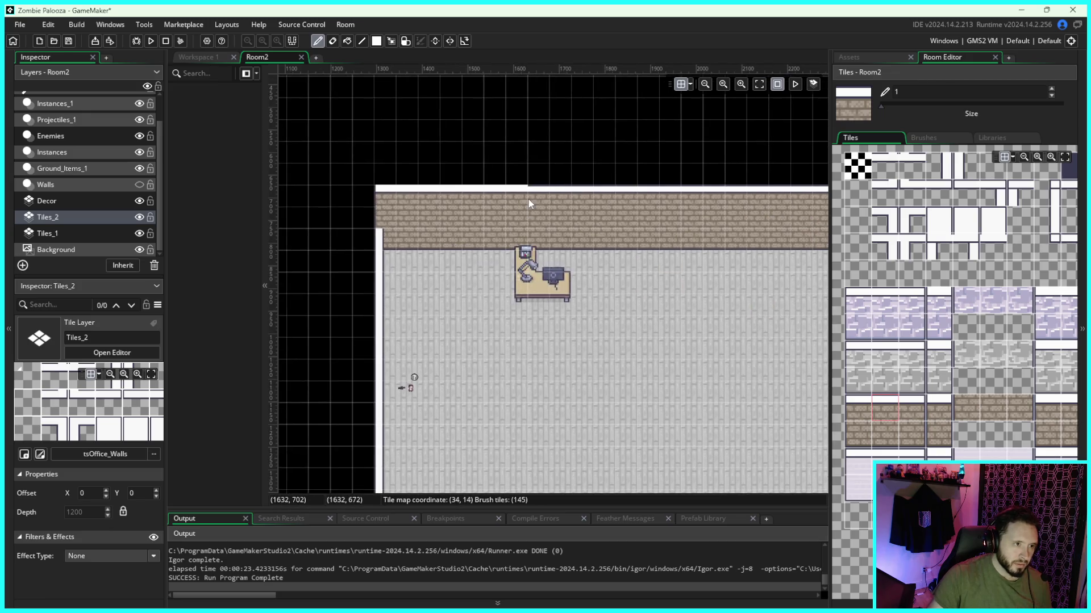
pyautogui.click(864, 405)
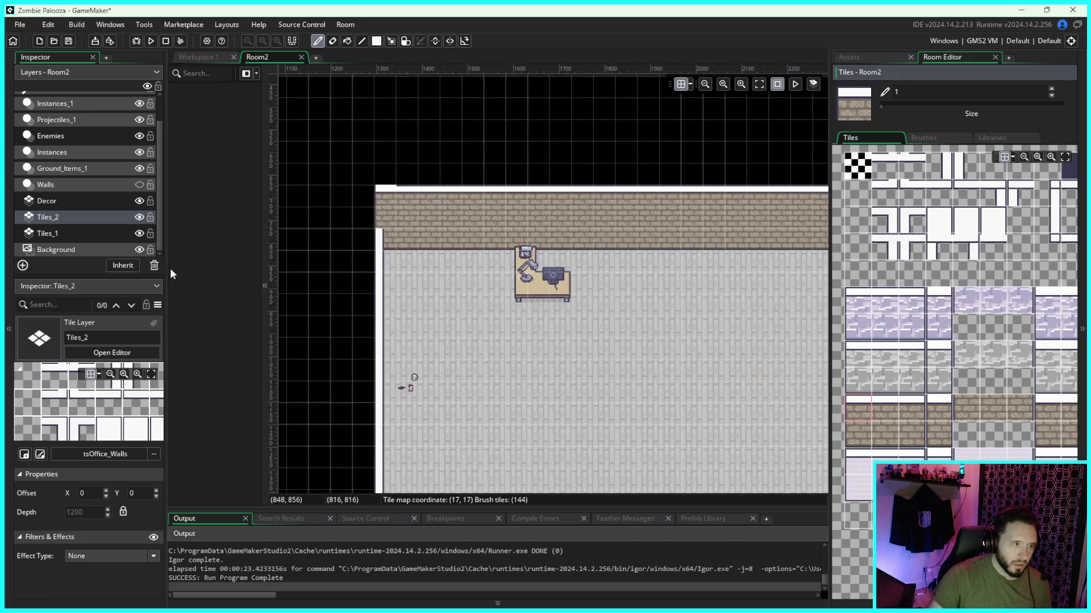
pyautogui.click(75, 233)
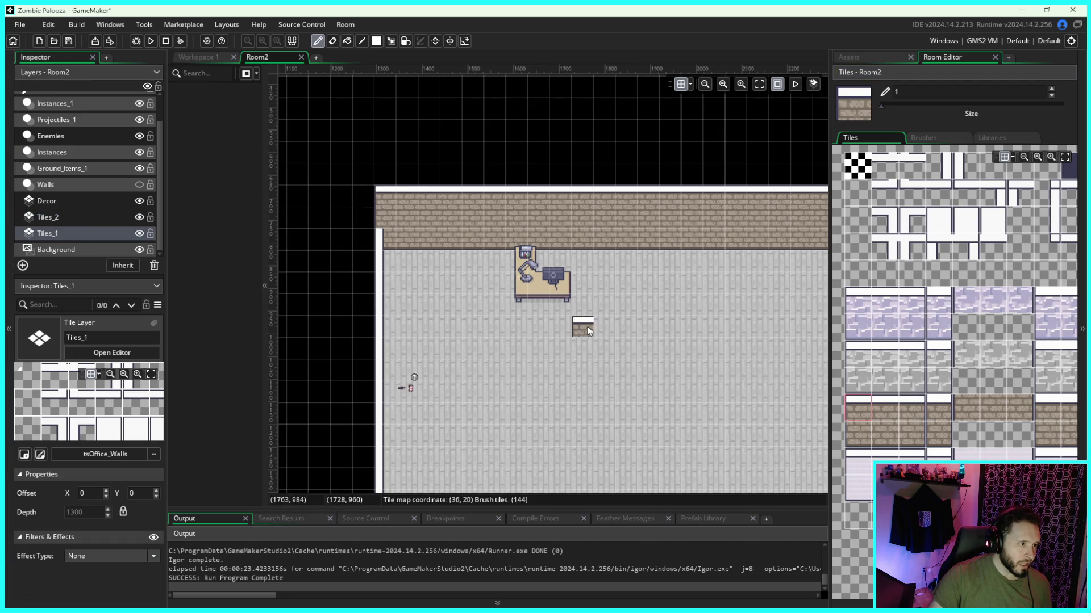
pyautogui.moveTo(588, 326); pyautogui.dragTo(520, 301)
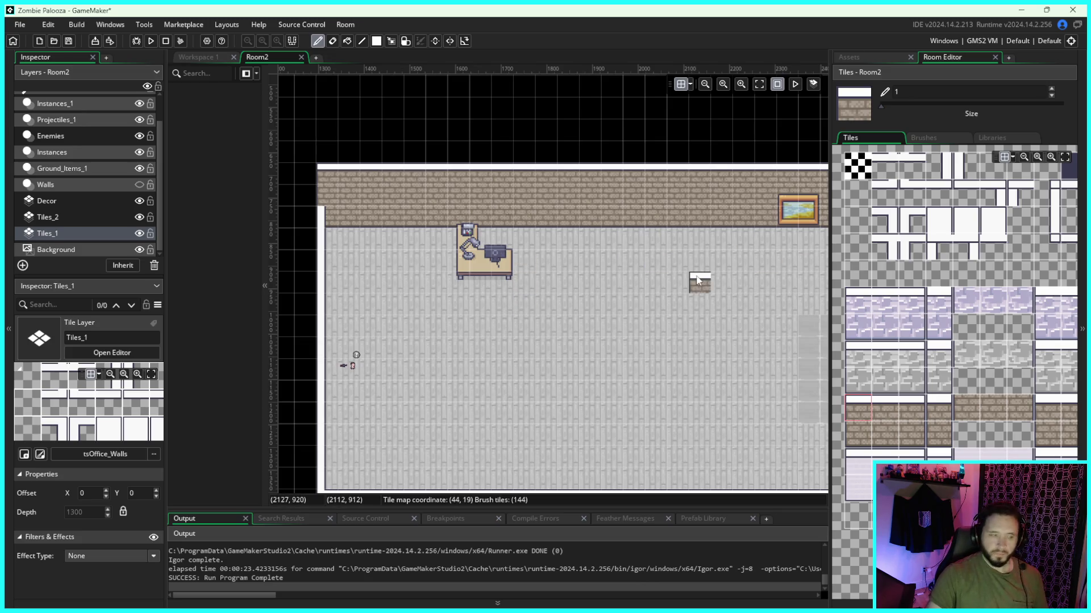
pyautogui.click(67, 221)
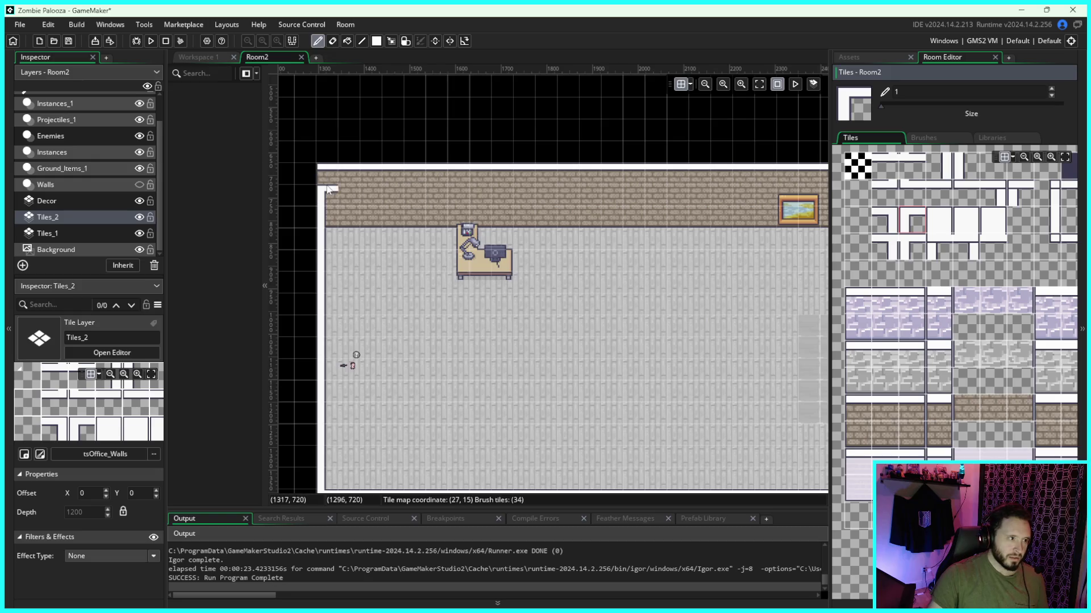
pyautogui.click(326, 169)
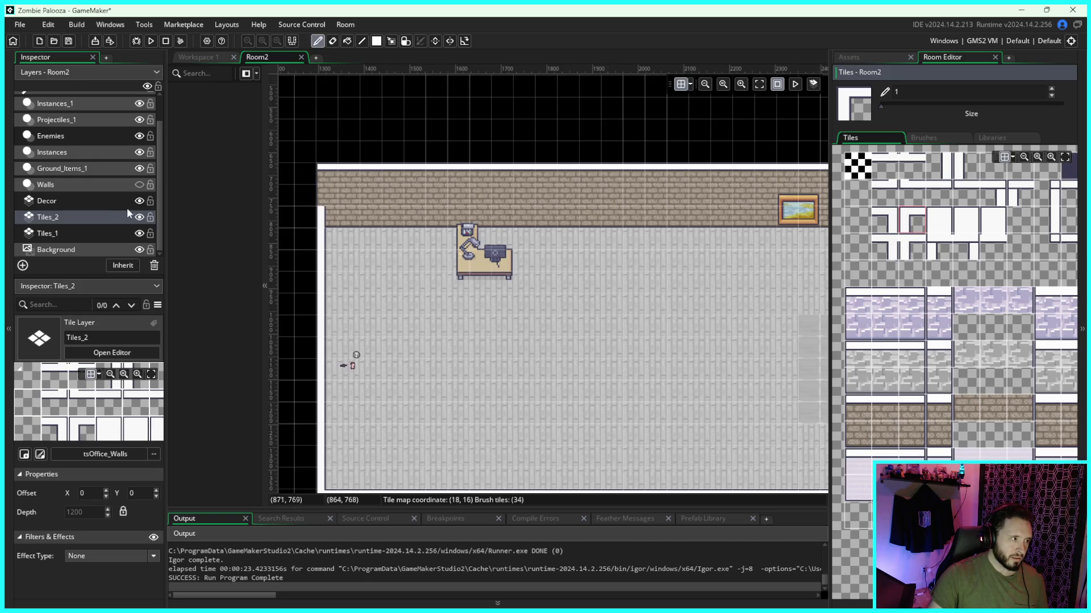
# Step: Toggle the Tiles_2, Decor and Tiles_1 layers off and on to verify the corner
pyautogui.click(139, 217)
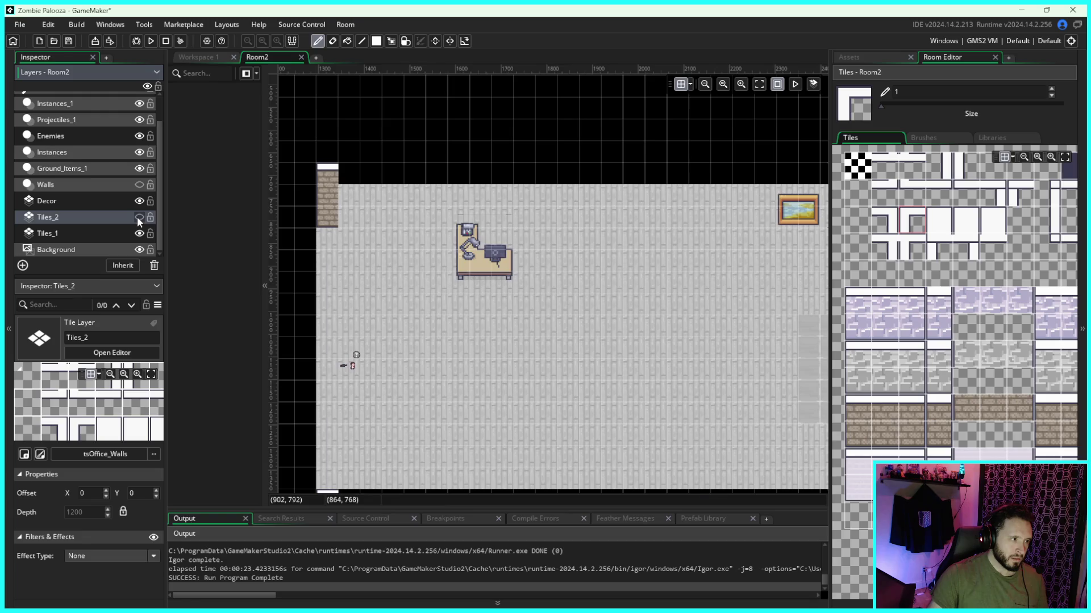
pyautogui.click(139, 217)
pyautogui.click(139, 201)
pyautogui.click(139, 201)
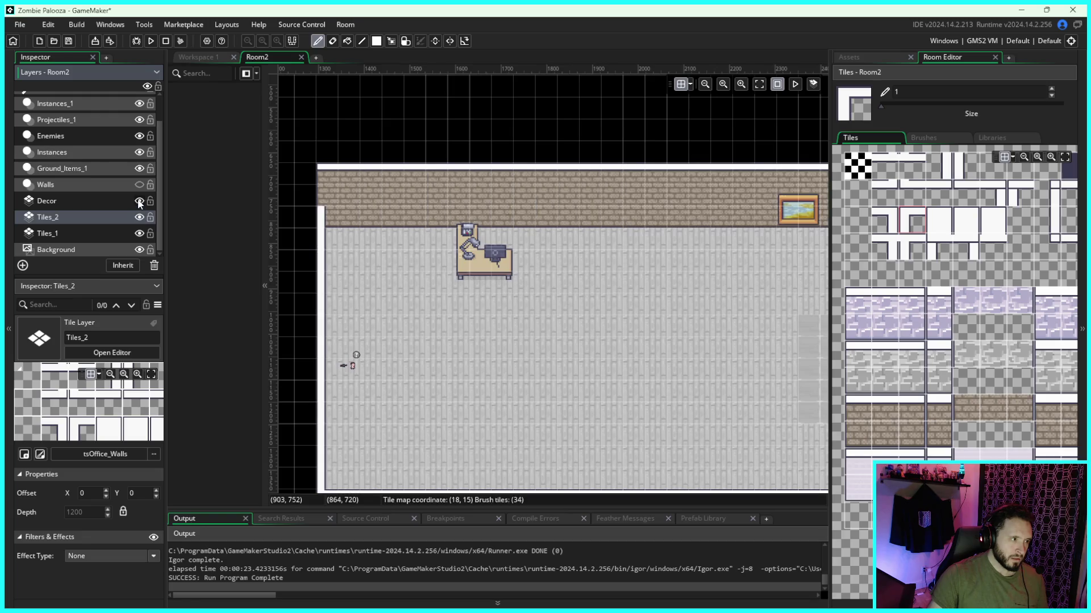
pyautogui.click(139, 217)
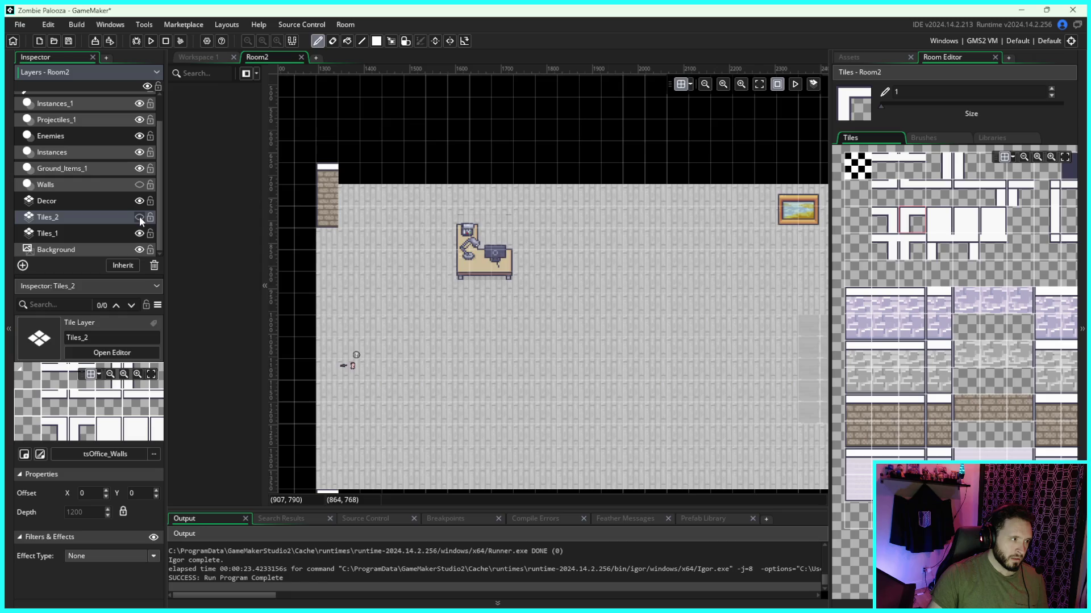
pyautogui.click(138, 217)
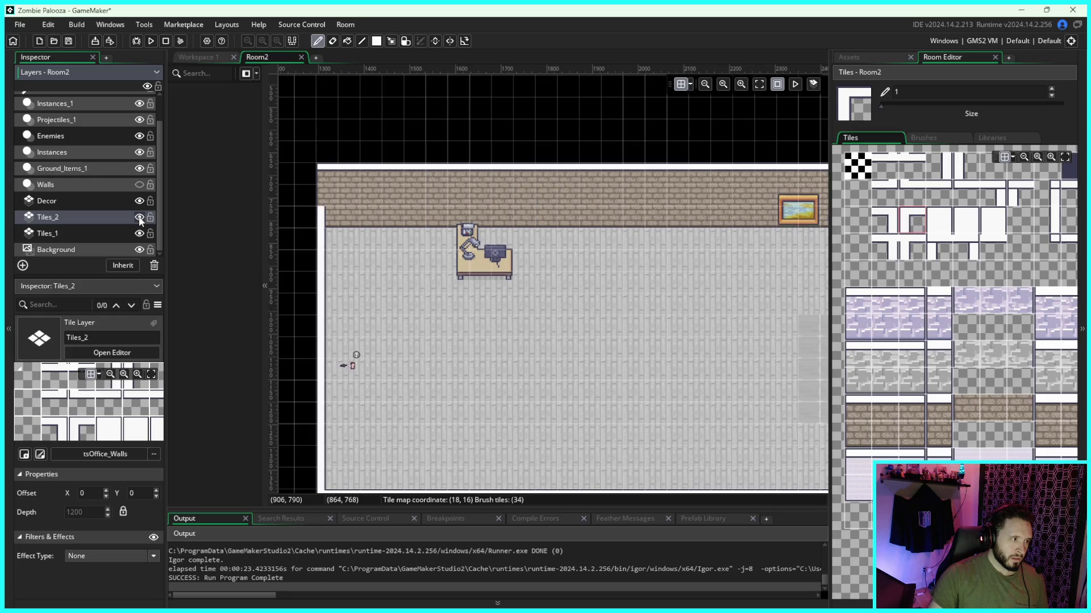
pyautogui.doubleClick(138, 234)
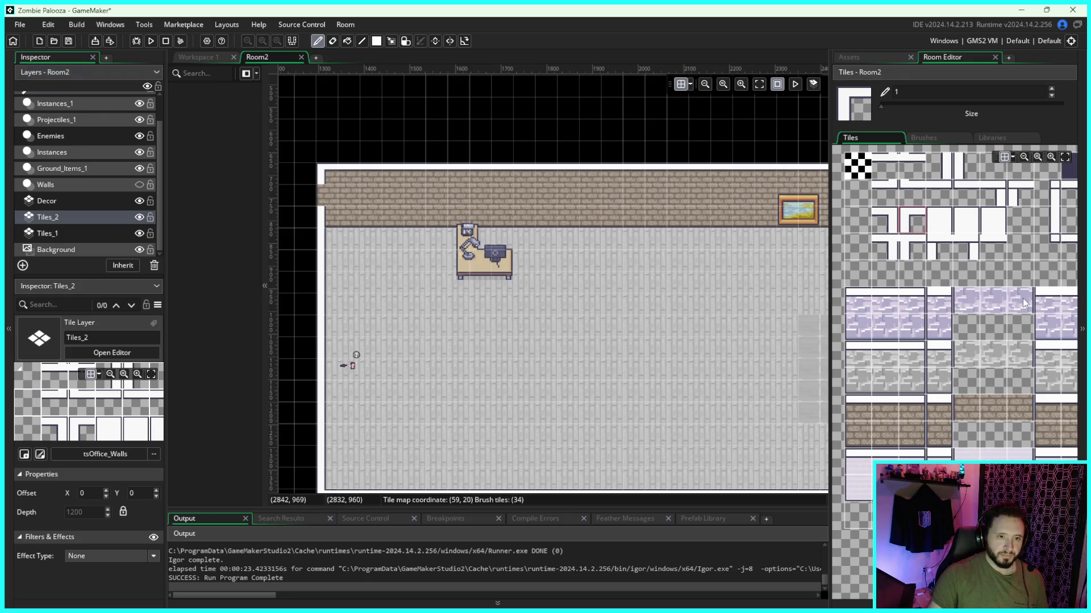
# Step: Pick vertical wall and corner tiles from the wall palette, then make Decor the active layer
pyautogui.hscroll(2, 967, 213)
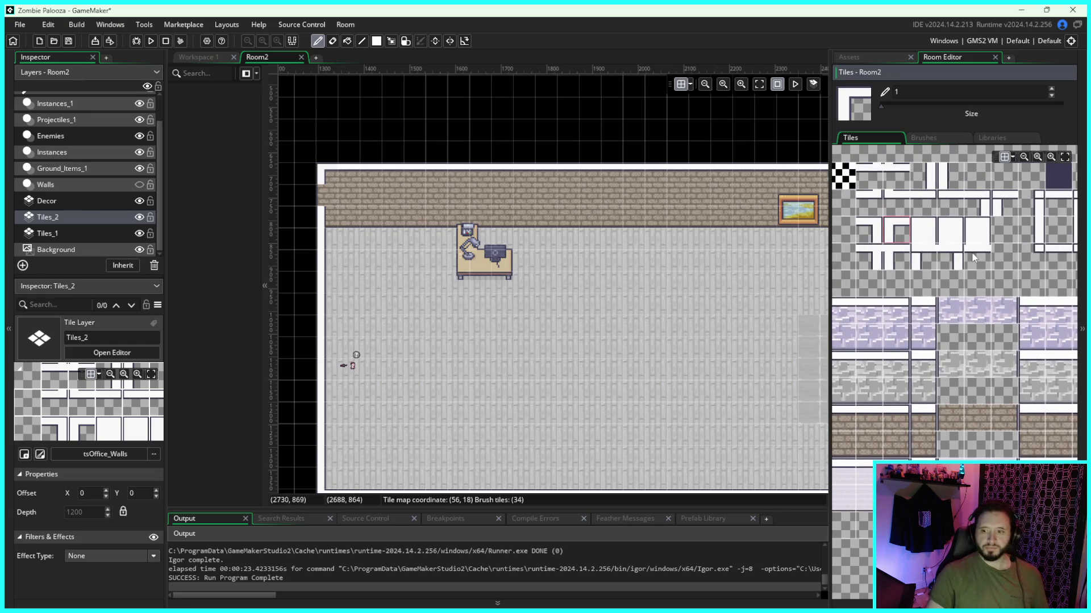
pyautogui.hscroll(2, 965, 261)
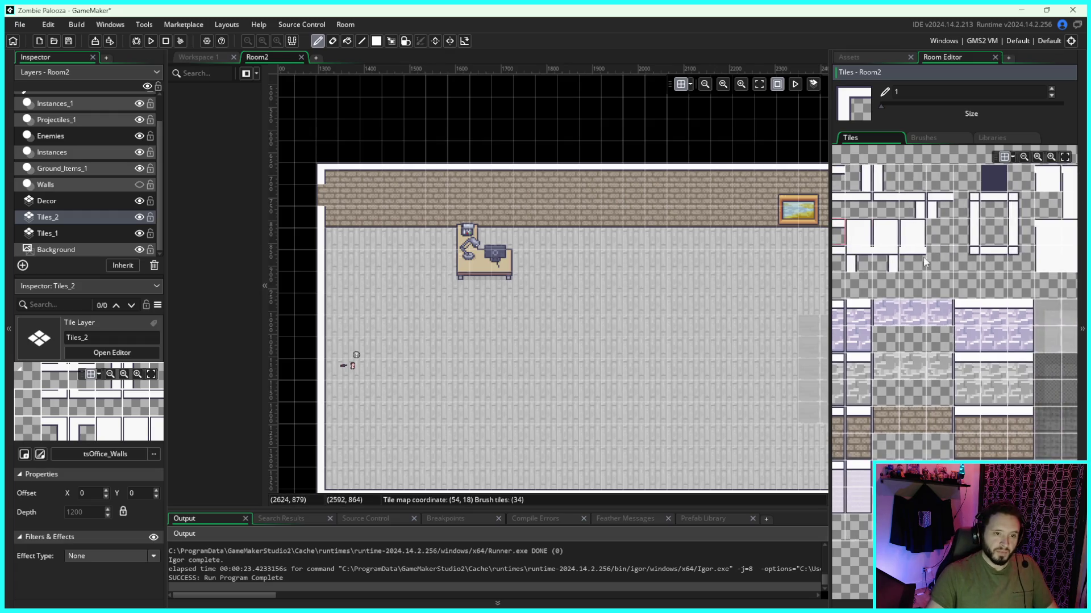
pyautogui.click(899, 179)
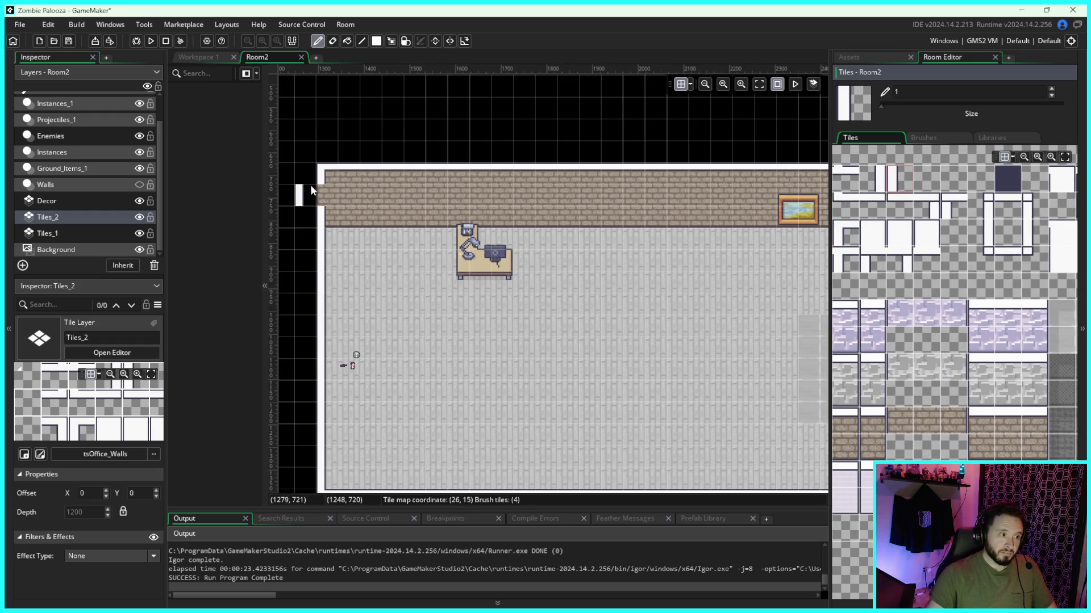
pyautogui.hscroll(3, 635, 284)
pyautogui.hscroll(2, 635, 284)
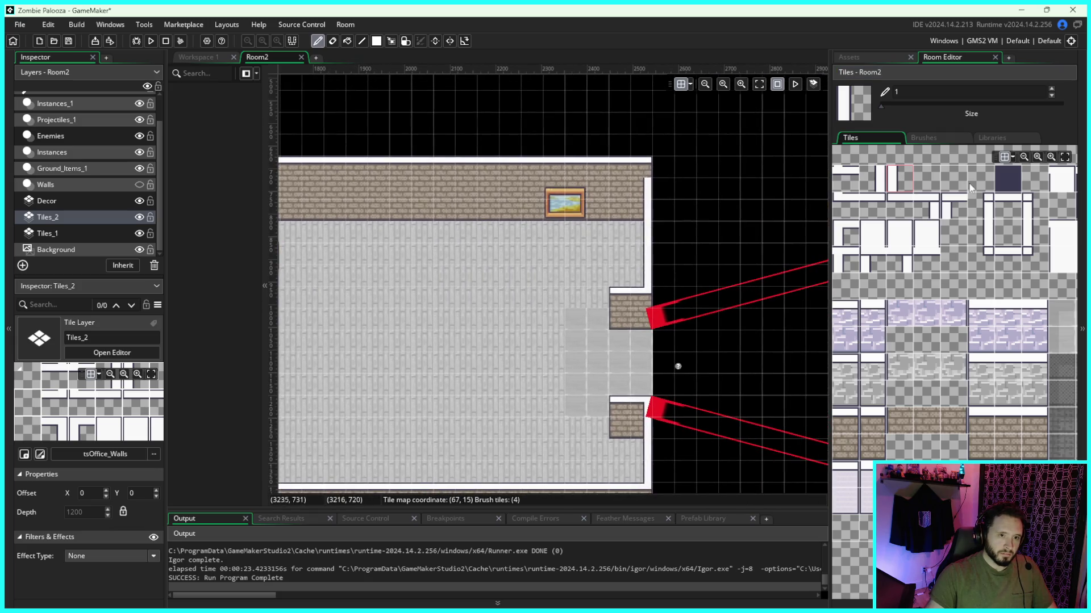
pyautogui.click(878, 180)
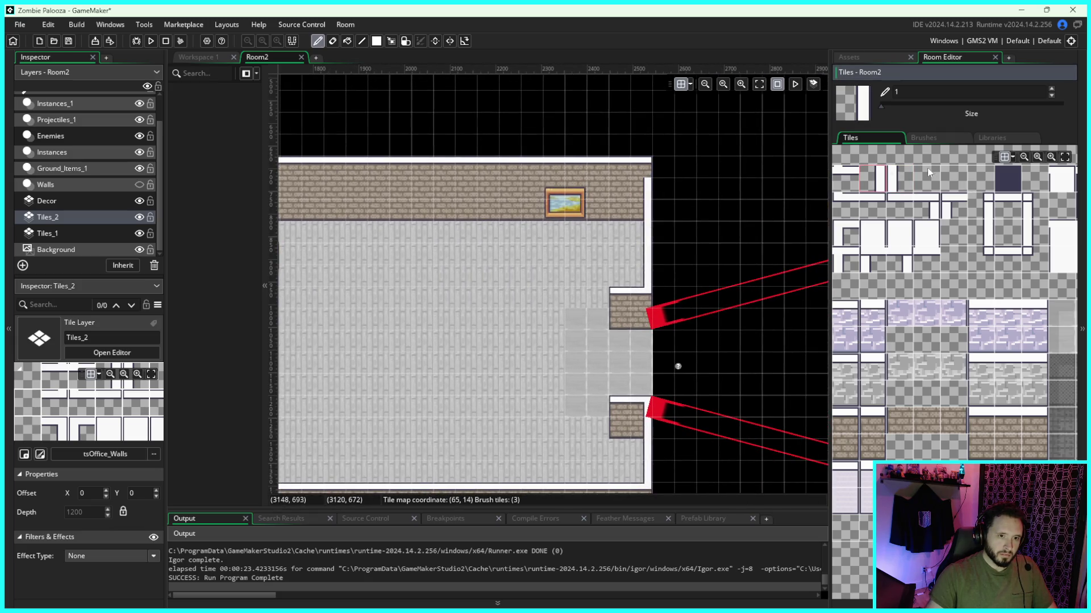
pyautogui.scroll(1, 859, 224)
pyautogui.click(878, 226)
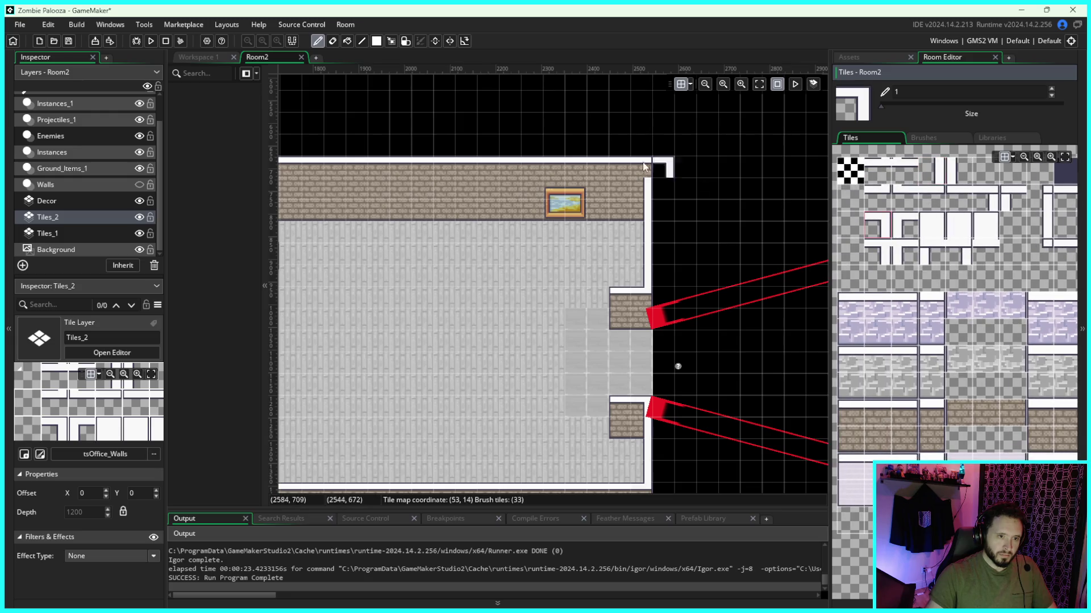
pyautogui.hscroll(-3, 577, 325)
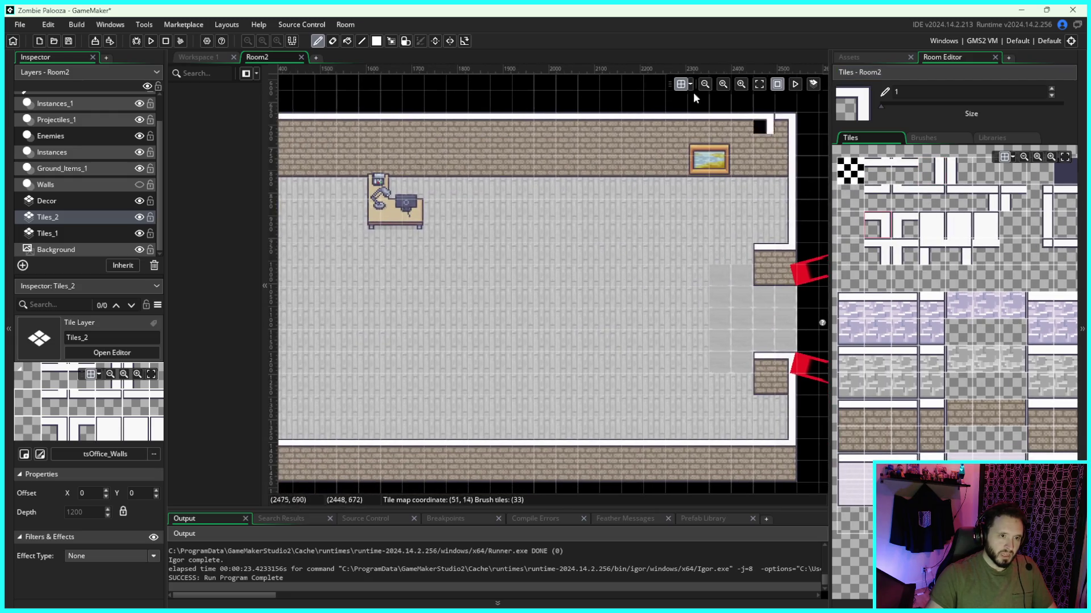
pyautogui.click(114, 200)
pyautogui.hscroll(2, 762, 336)
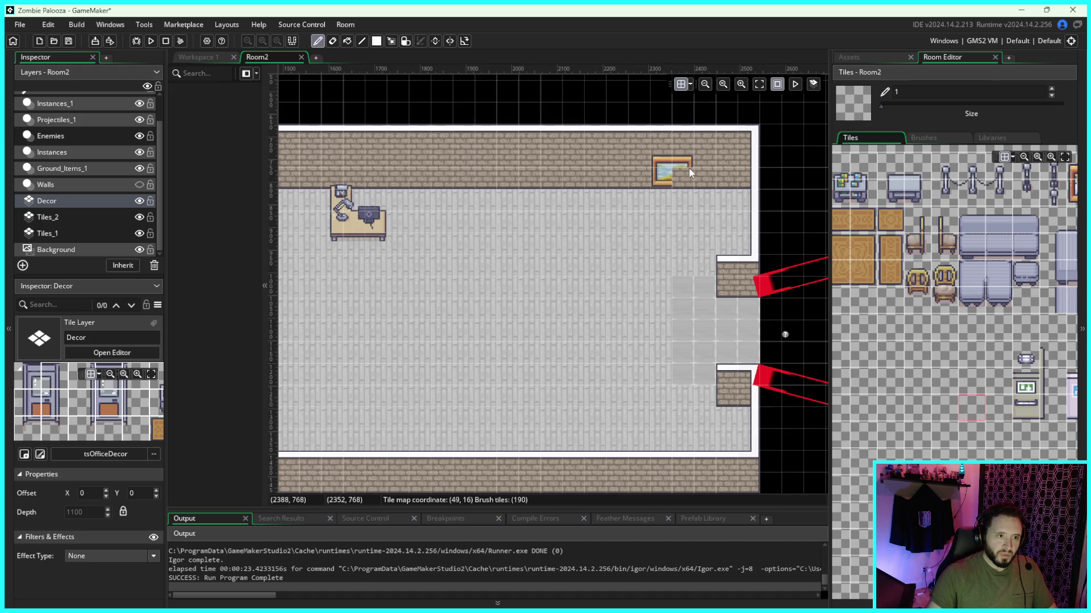
# Step: Erase the framed landscape painting and pick its tiles from the decor palette to repaint
pyautogui.press('e')
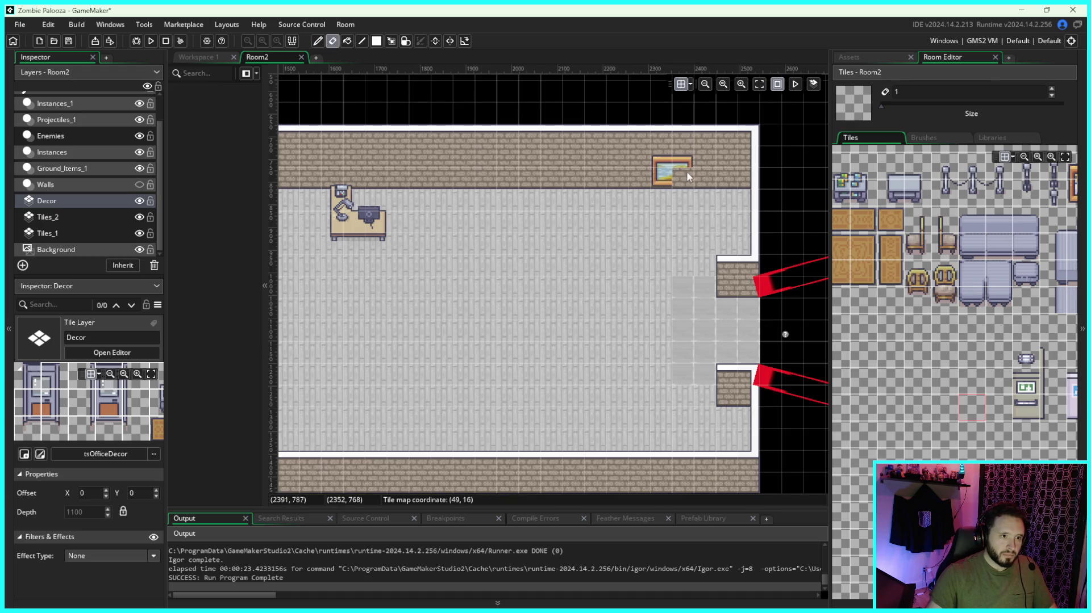
pyautogui.moveTo(686, 172); pyautogui.dragTo(662, 173)
pyautogui.hscroll(3, 1011, 272)
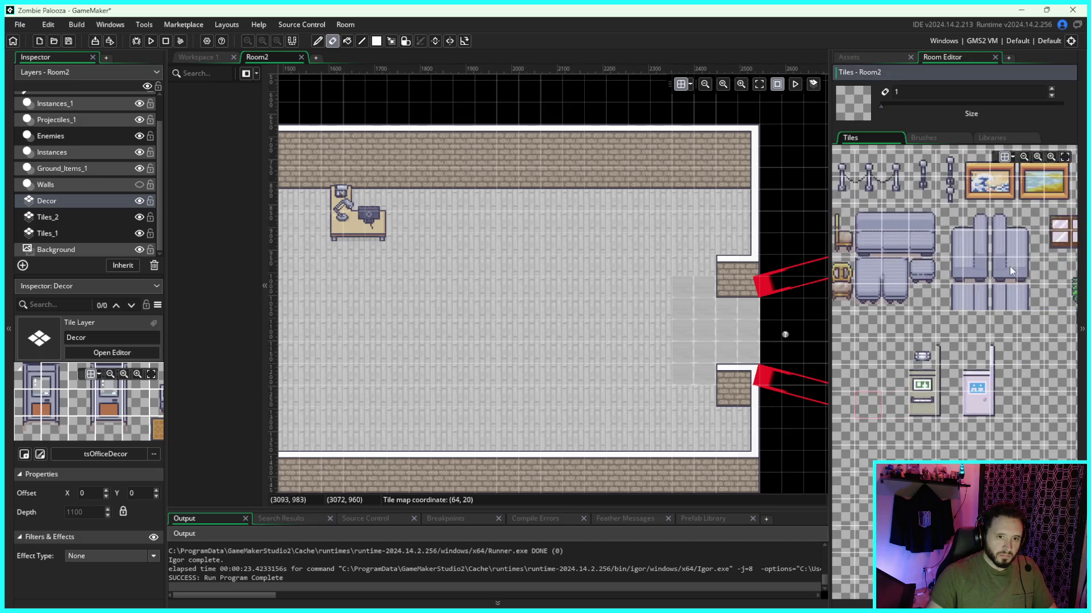
pyautogui.moveTo(1015, 181); pyautogui.dragTo(1040, 207)
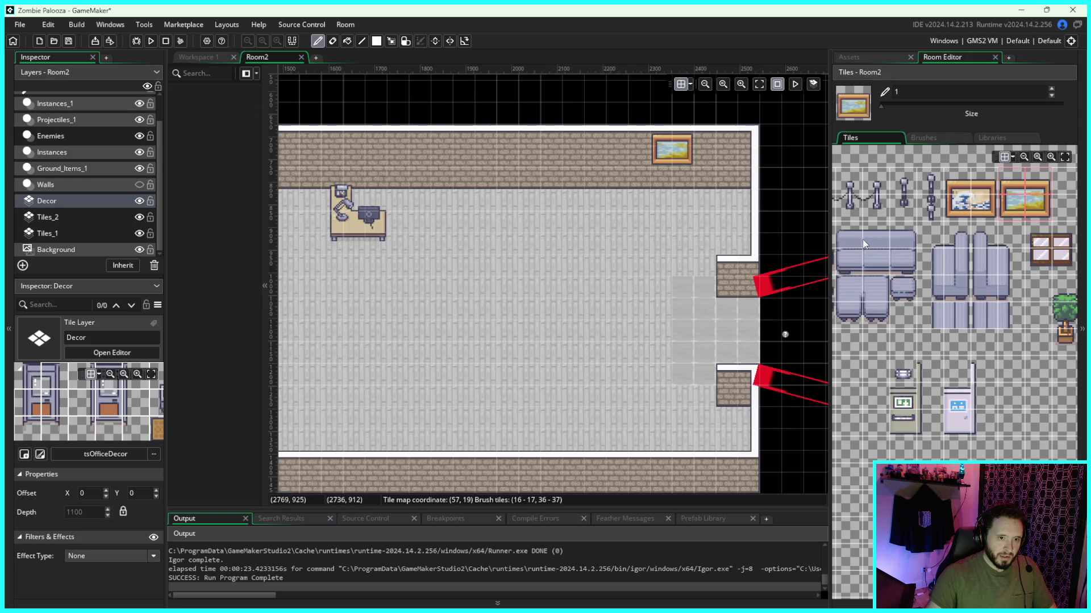
pyautogui.moveTo(841, 227); pyautogui.dragTo(909, 270)
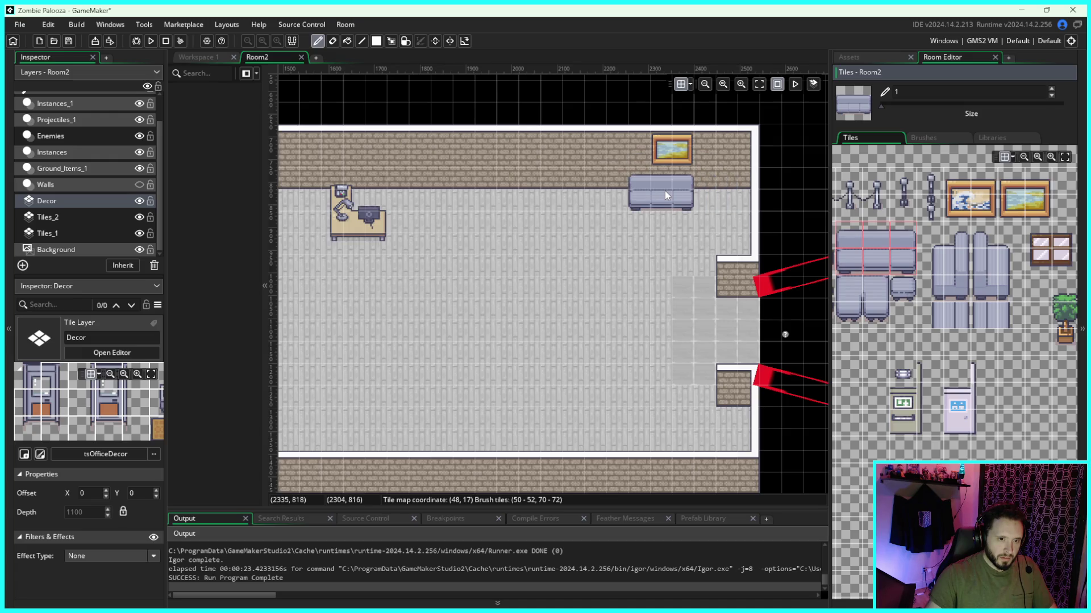
# Step: Paint a grey sofa on the floor below the painting
pyautogui.moveTo(972, 308); pyautogui.dragTo(1047, 293)
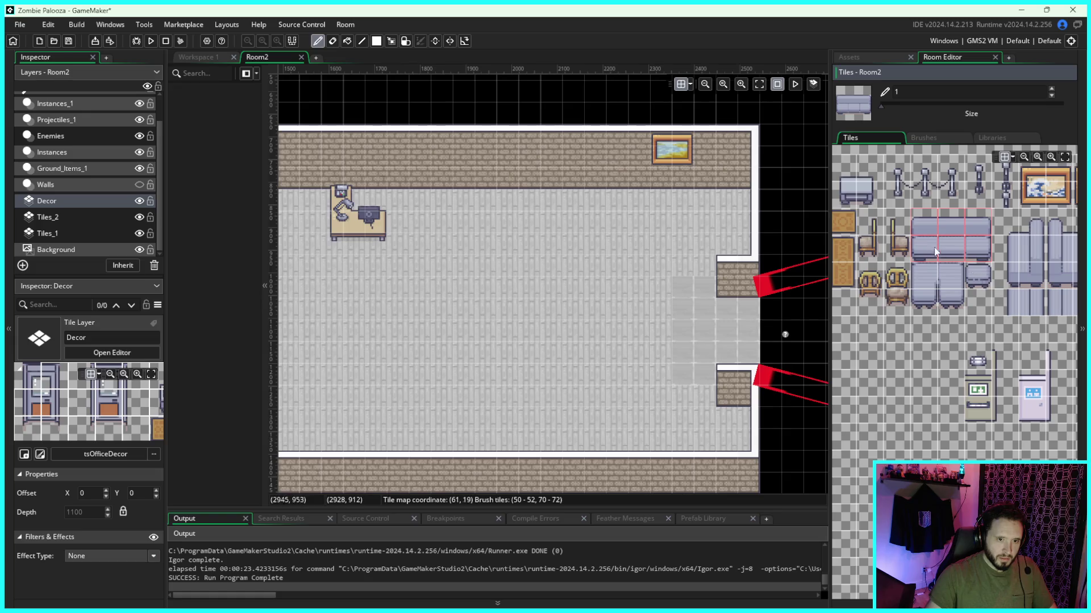
pyautogui.click(924, 233)
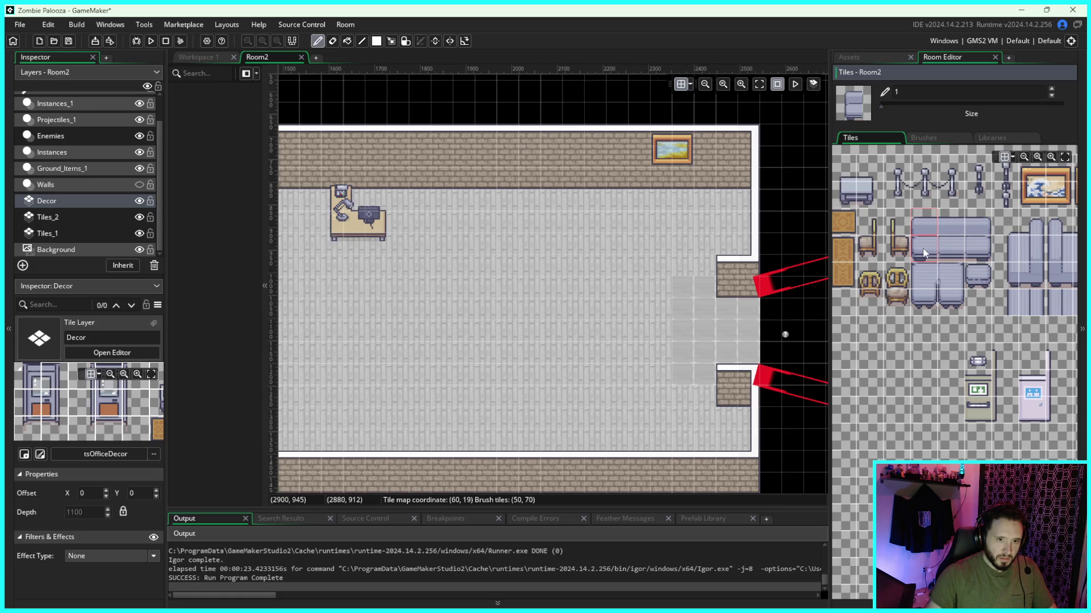
pyautogui.click(643, 193)
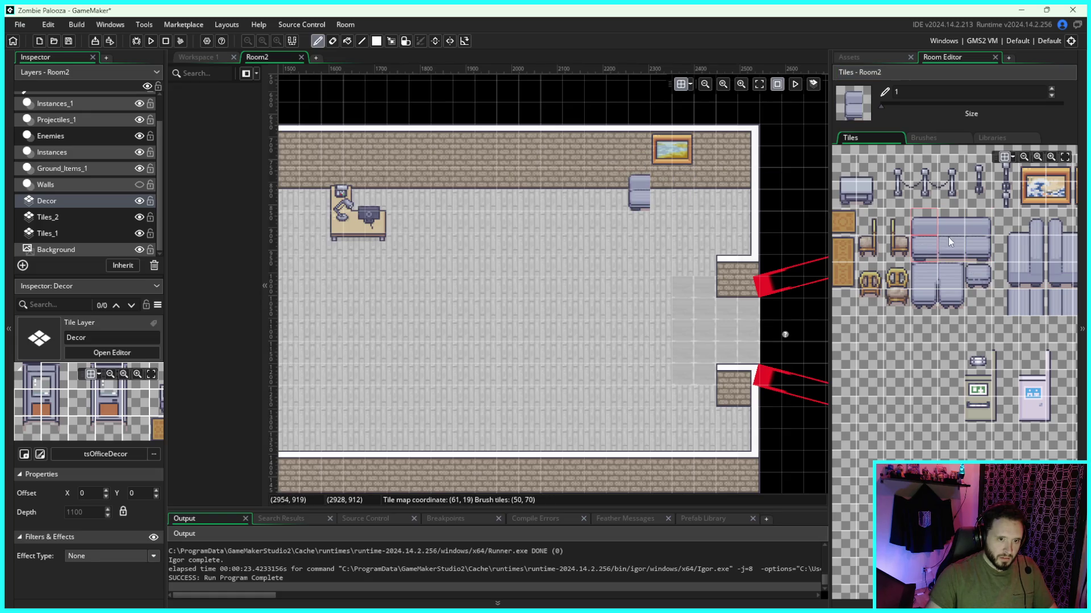
pyautogui.moveTo(949, 230); pyautogui.dragTo(948, 241)
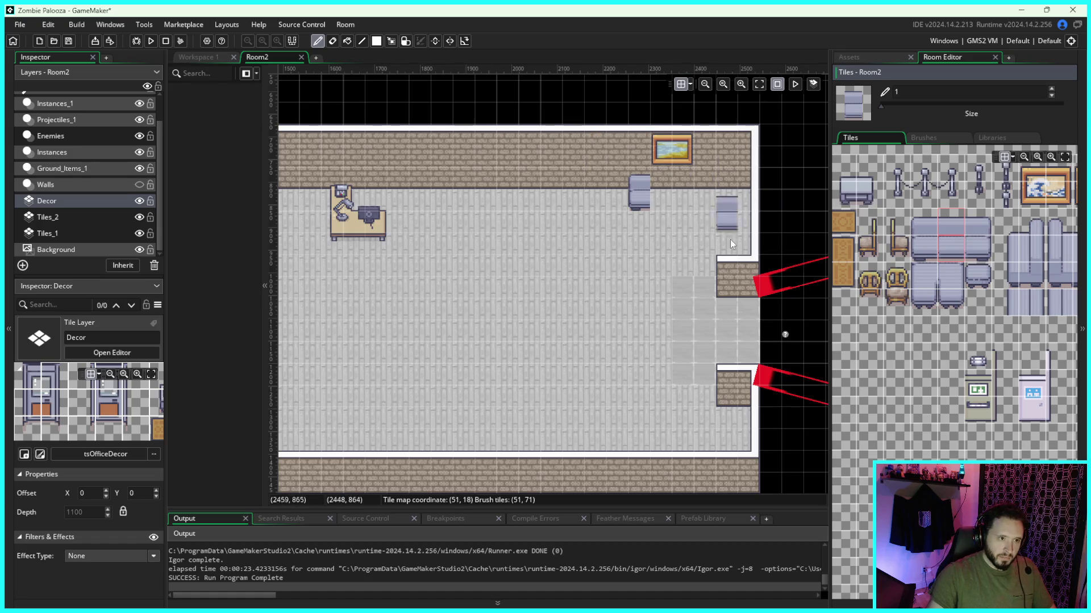
pyautogui.click(981, 228)
pyautogui.moveTo(952, 222); pyautogui.dragTo(956, 251)
pyautogui.click(676, 199)
# Step: Place potted plant tiles beside the sofa
pyautogui.moveTo(975, 215); pyautogui.dragTo(976, 237)
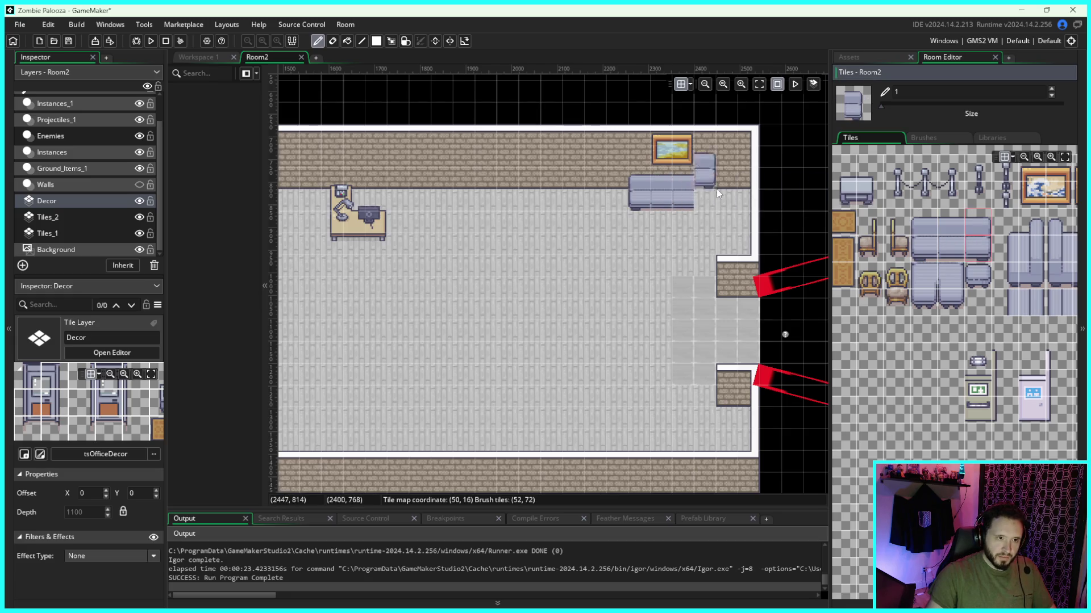
pyautogui.hscroll(3, 659, 301)
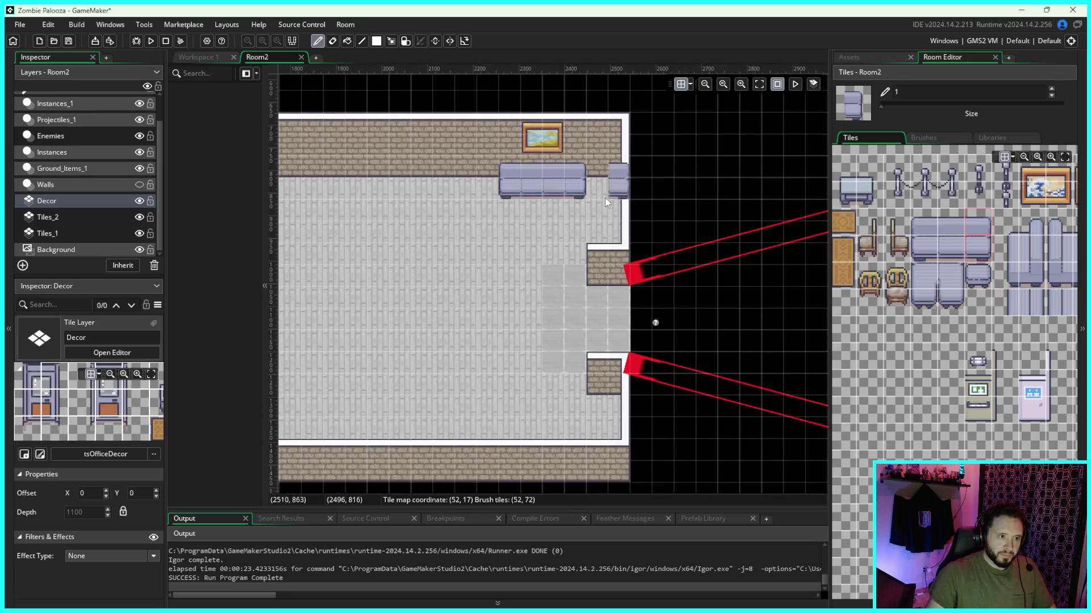
pyautogui.hscroll(4, 1017, 301)
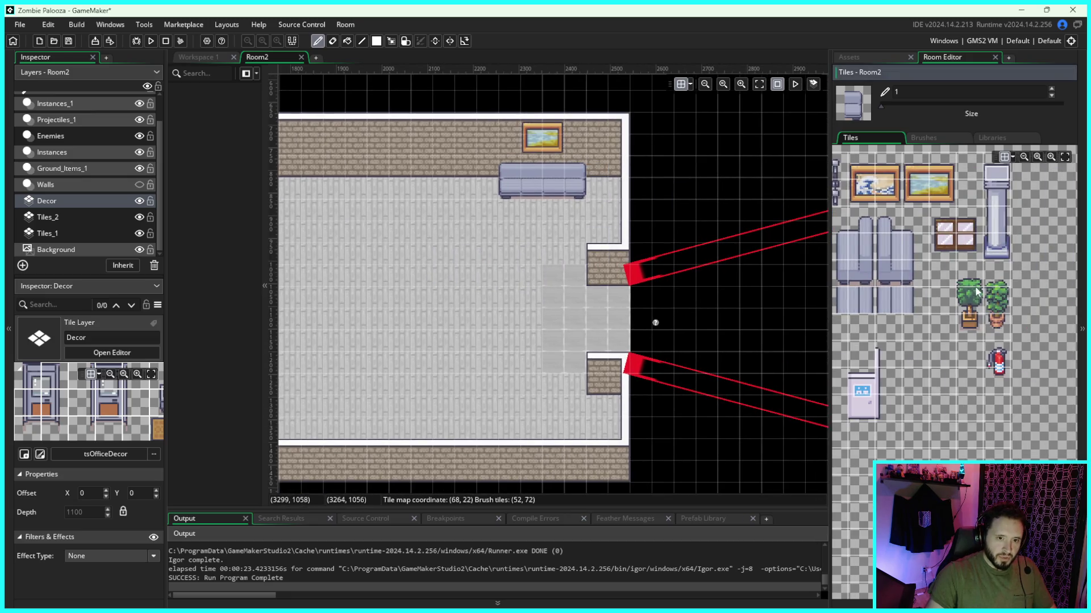
pyautogui.moveTo(997, 267); pyautogui.dragTo(997, 335)
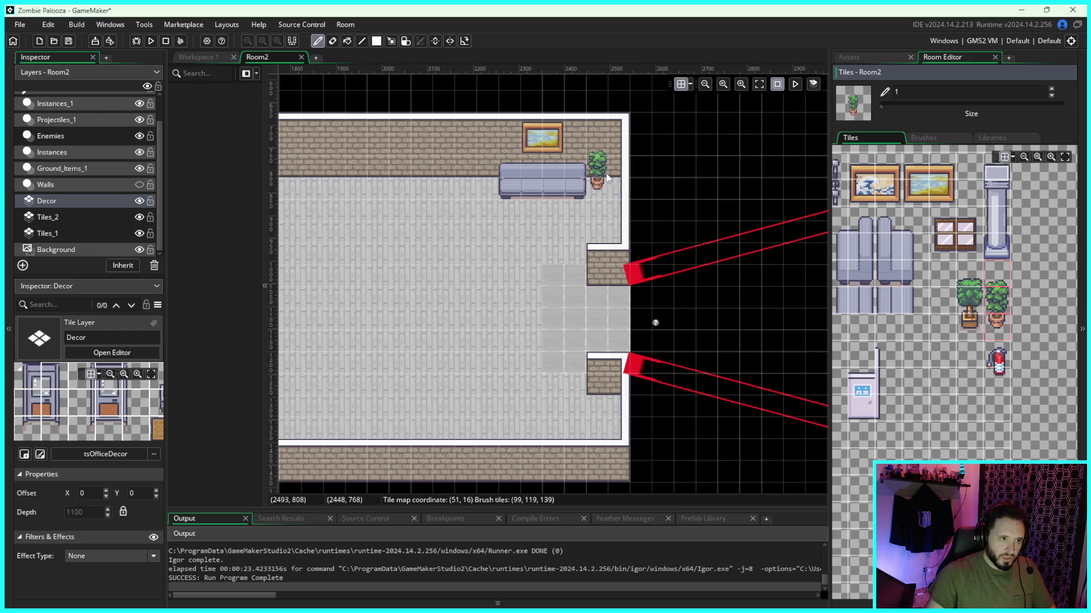
pyautogui.click(607, 177)
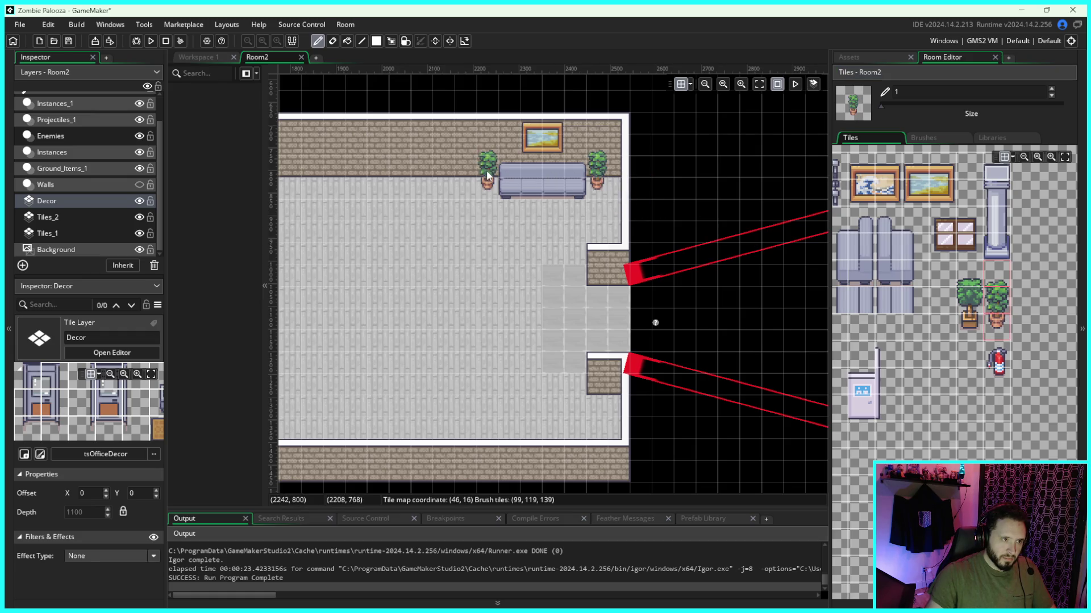
pyautogui.moveTo(420, 267); pyautogui.dragTo(582, 247)
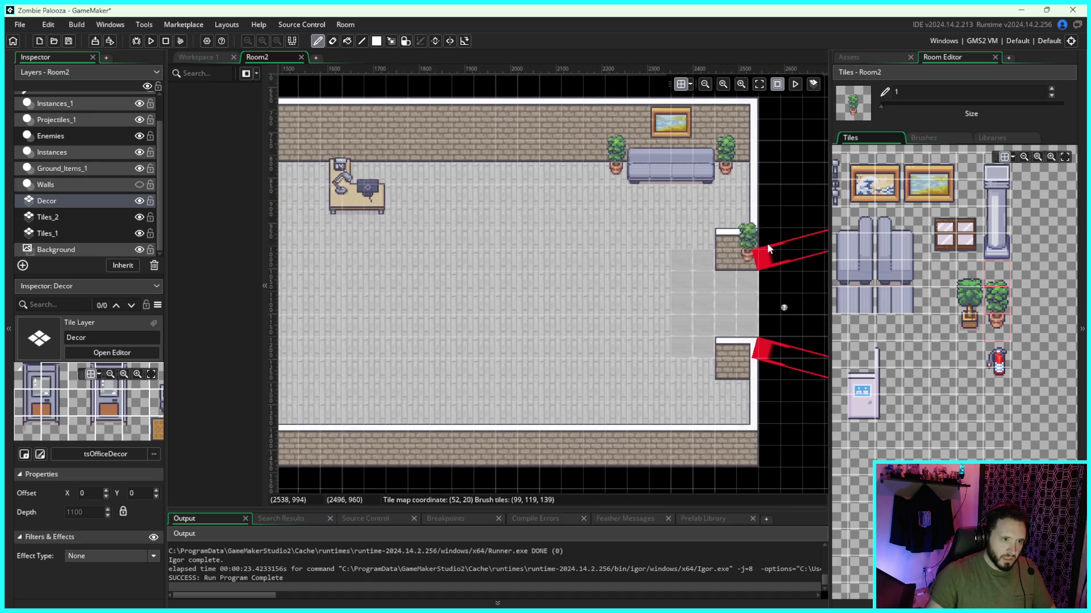
pyautogui.moveTo(924, 302); pyautogui.dragTo(941, 298)
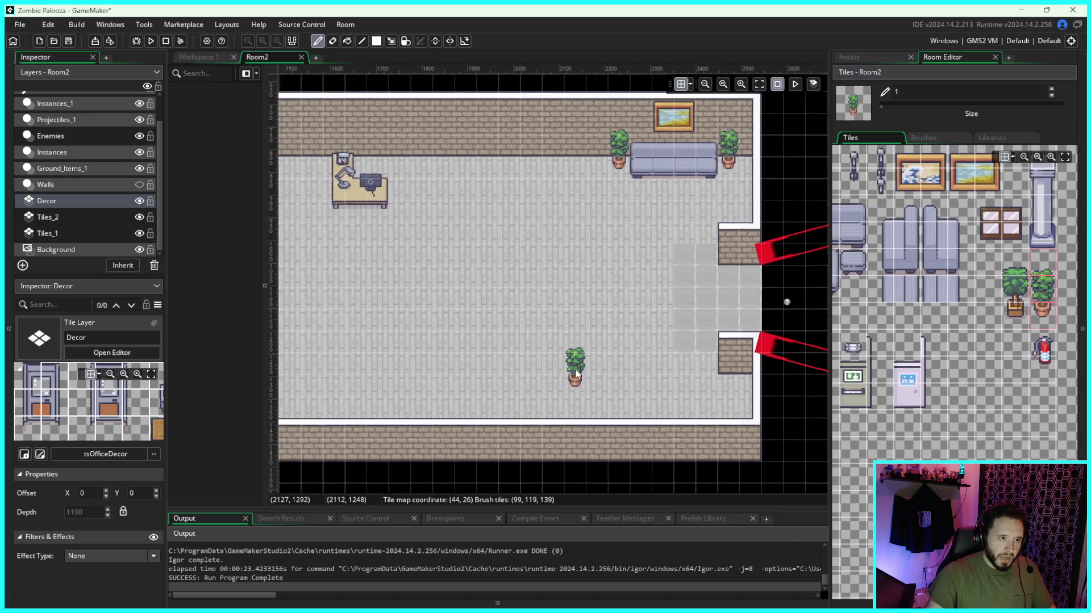
# Step: Box-select the painting, sofa and both plants together and copy the group
pyautogui.moveTo(593, 363); pyautogui.dragTo(610, 340)
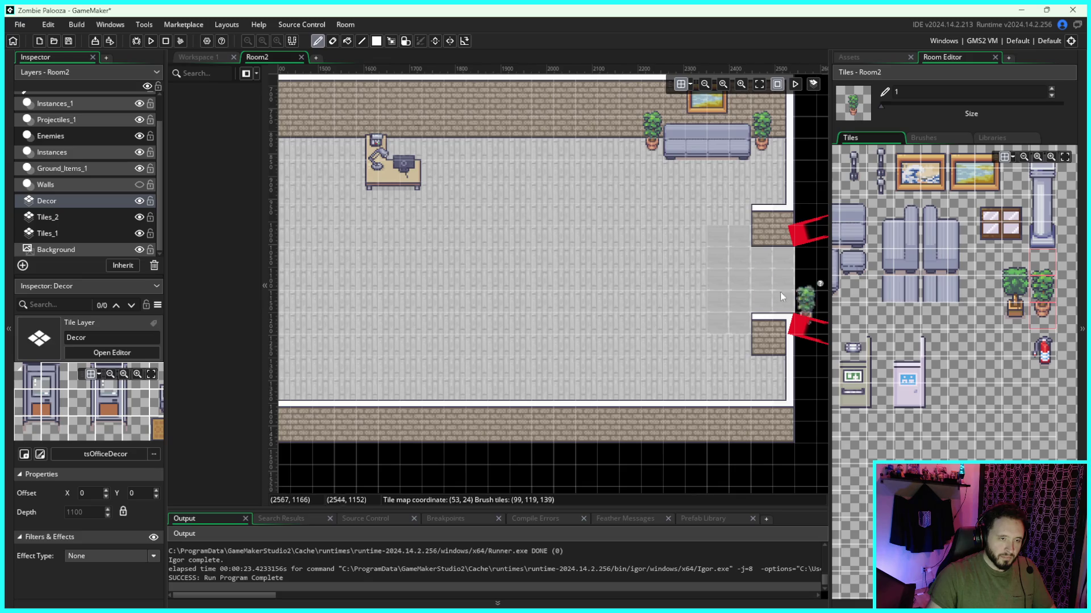
pyautogui.moveTo(710, 281); pyautogui.dragTo(647, 309)
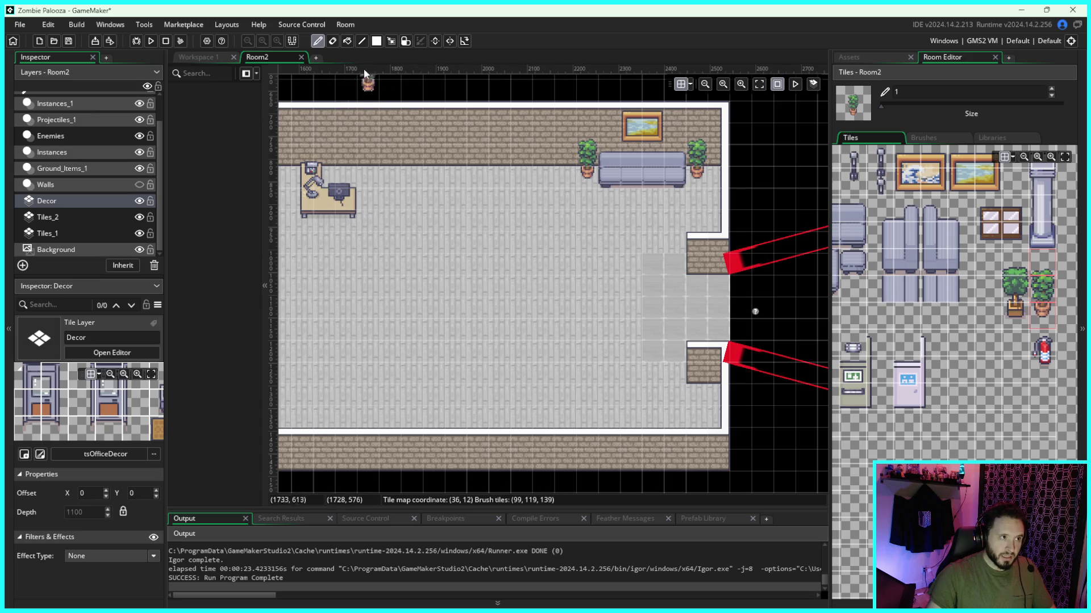
pyautogui.click(391, 41)
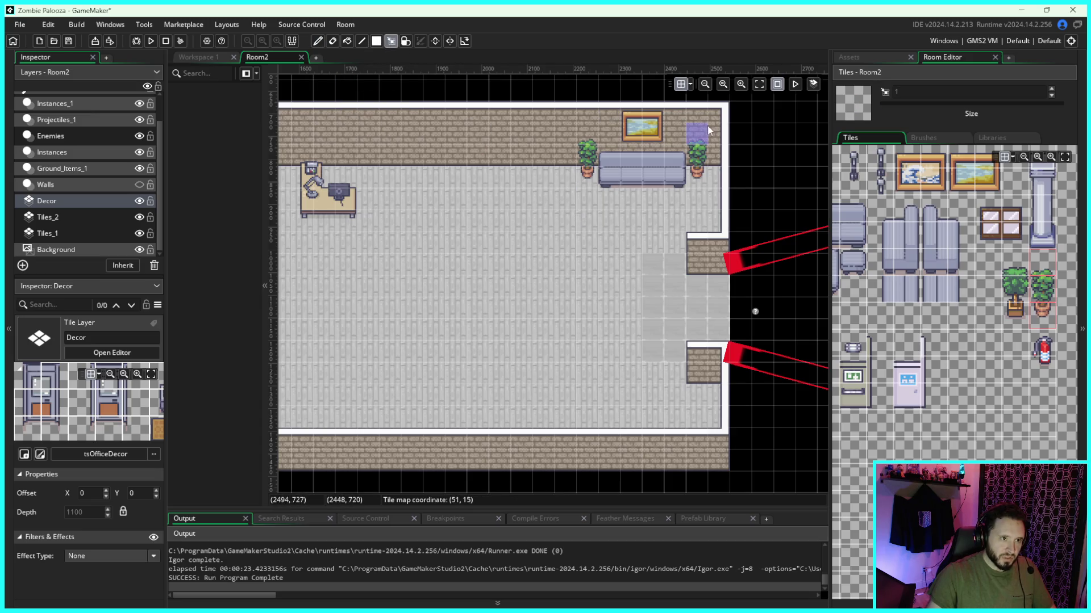
pyautogui.moveTo(688, 137)
pyautogui.mouseDown()
pyautogui.moveTo(579, 176)
pyautogui.moveTo(642, 159)
pyautogui.moveTo(654, 143)
pyautogui.mouseUp()
pyautogui.moveTo(702, 106); pyautogui.dragTo(581, 173)
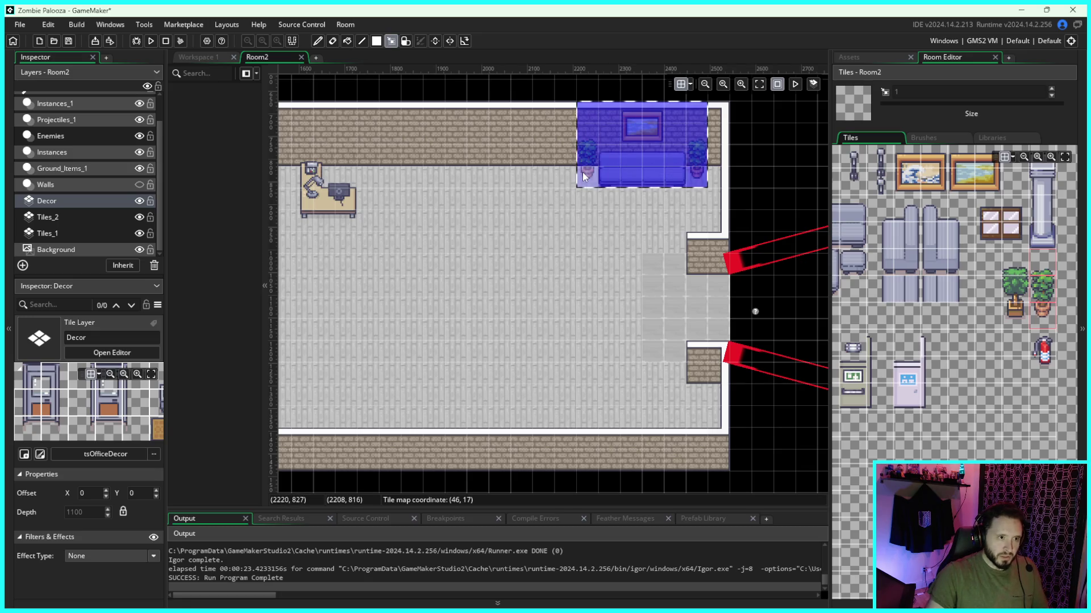
pyautogui.hotkey('ctrl', 'c')
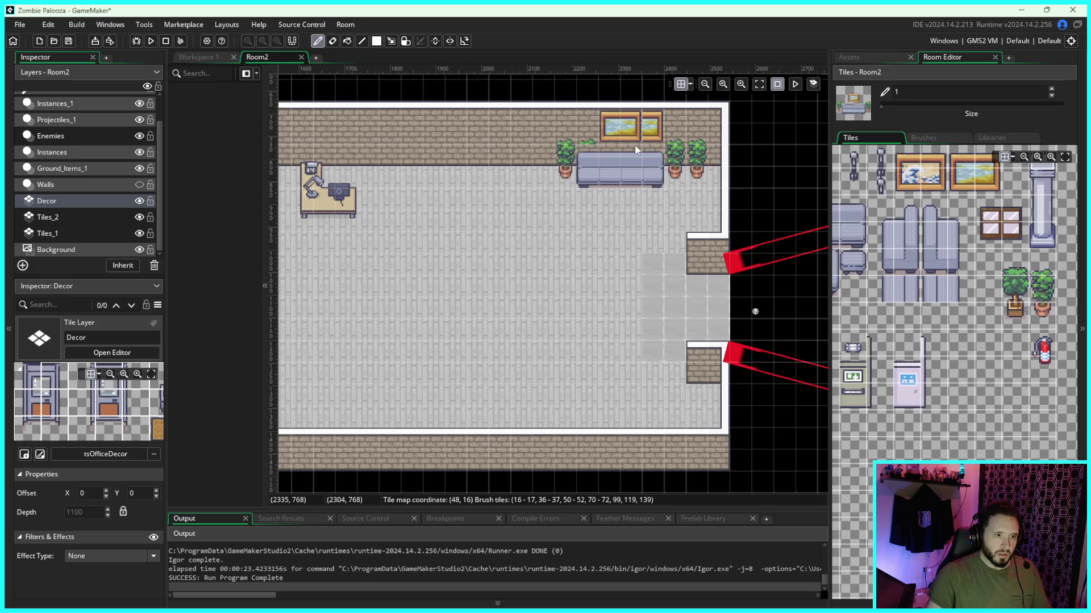
# Step: Erase the extra potted plant right of the sofa
pyautogui.press('e')
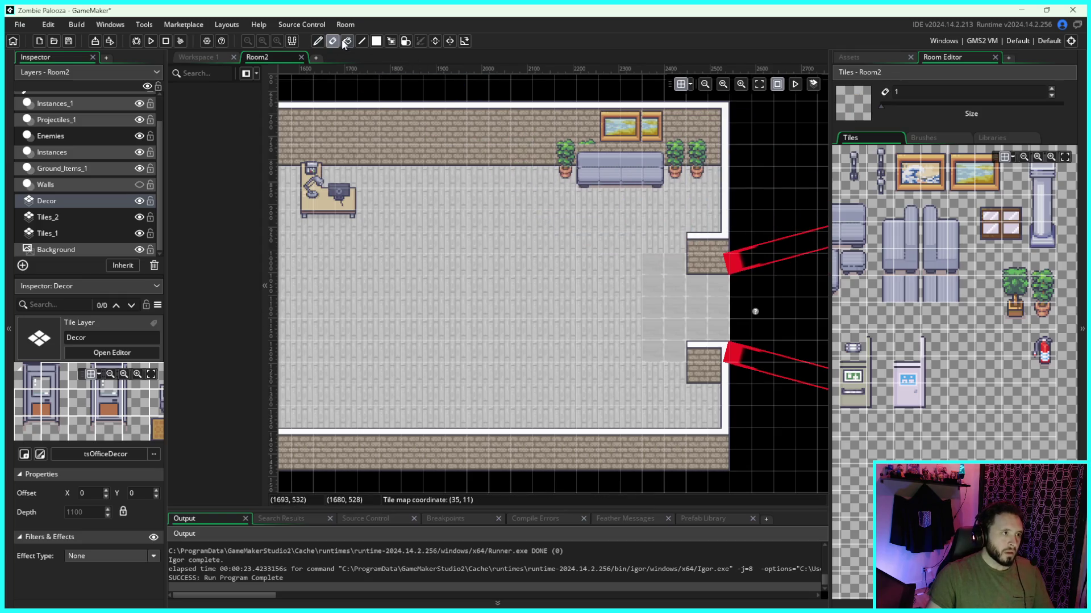
pyautogui.click(696, 154)
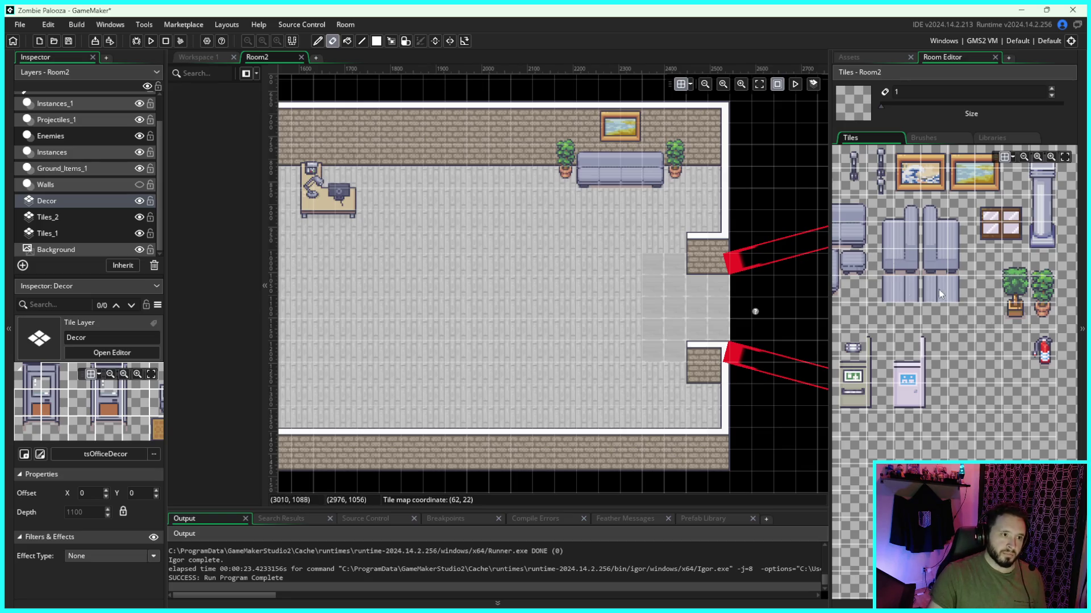
pyautogui.moveTo(635, 316); pyautogui.dragTo(652, 305)
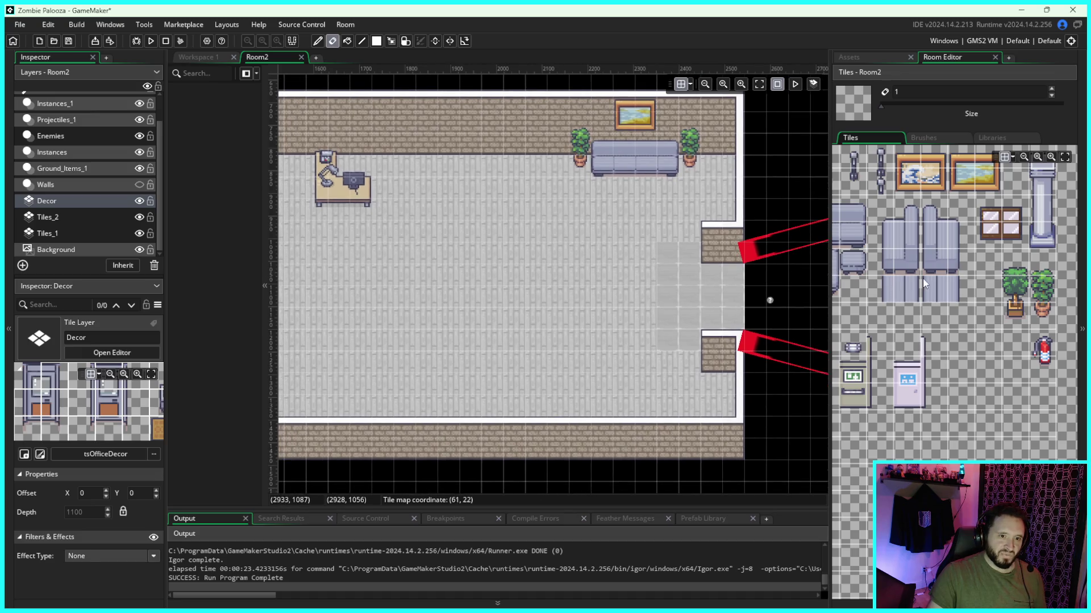
# Step: Paint a sideways armchair on the floor below the wall sofa, undoing the stray sofa tile
pyautogui.scroll(-1, 754, 301)
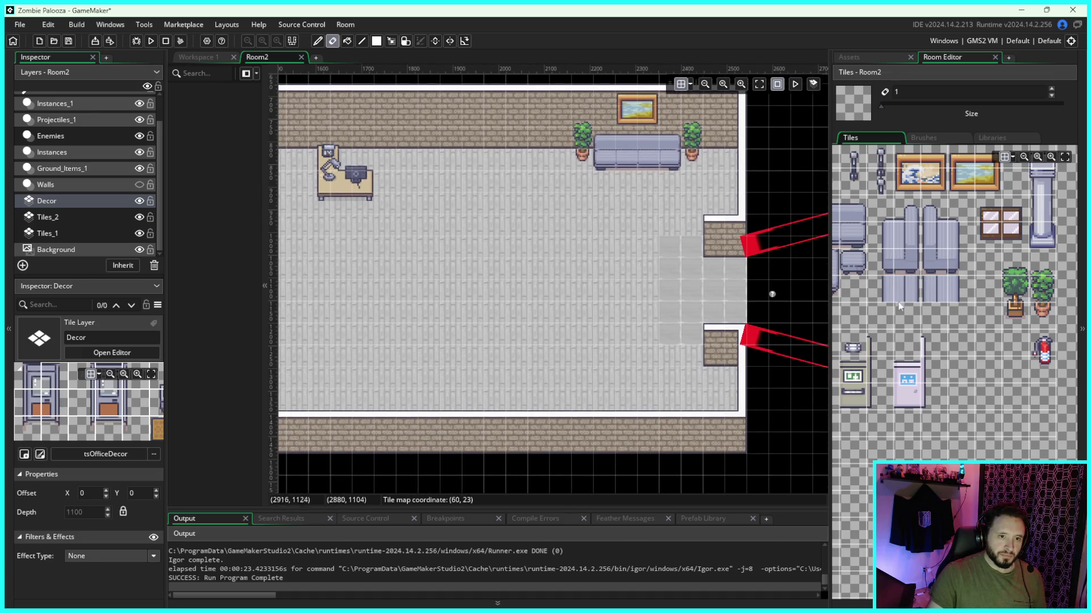
pyautogui.scroll(-1, 640, 326)
pyautogui.moveTo(946, 217)
pyautogui.mouseDown()
pyautogui.moveTo(934, 248)
pyautogui.moveTo(949, 256)
pyautogui.mouseUp()
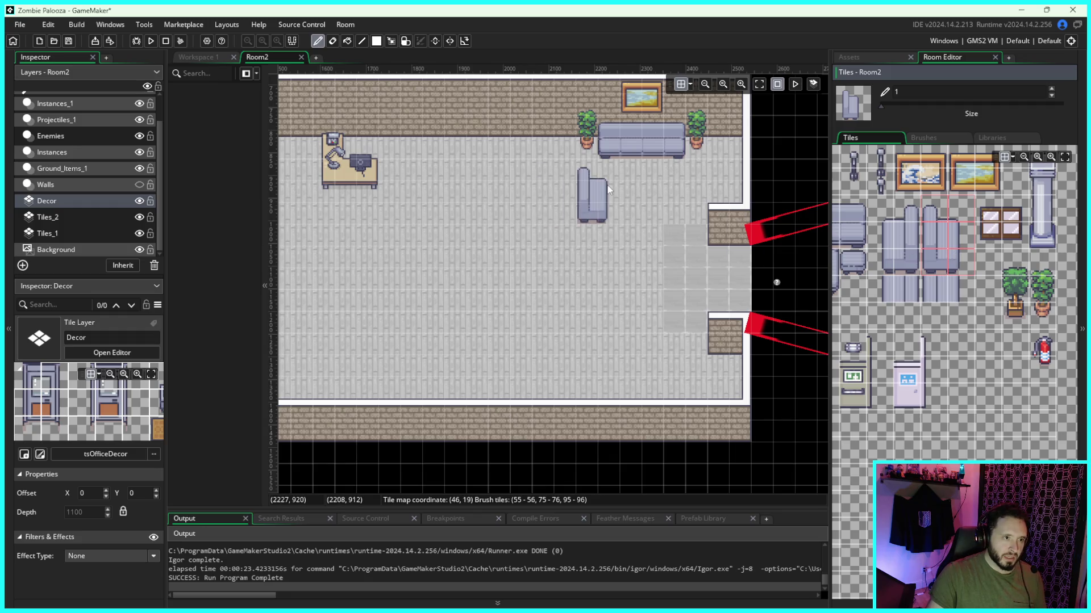
pyautogui.moveTo(934, 208); pyautogui.dragTo(961, 207)
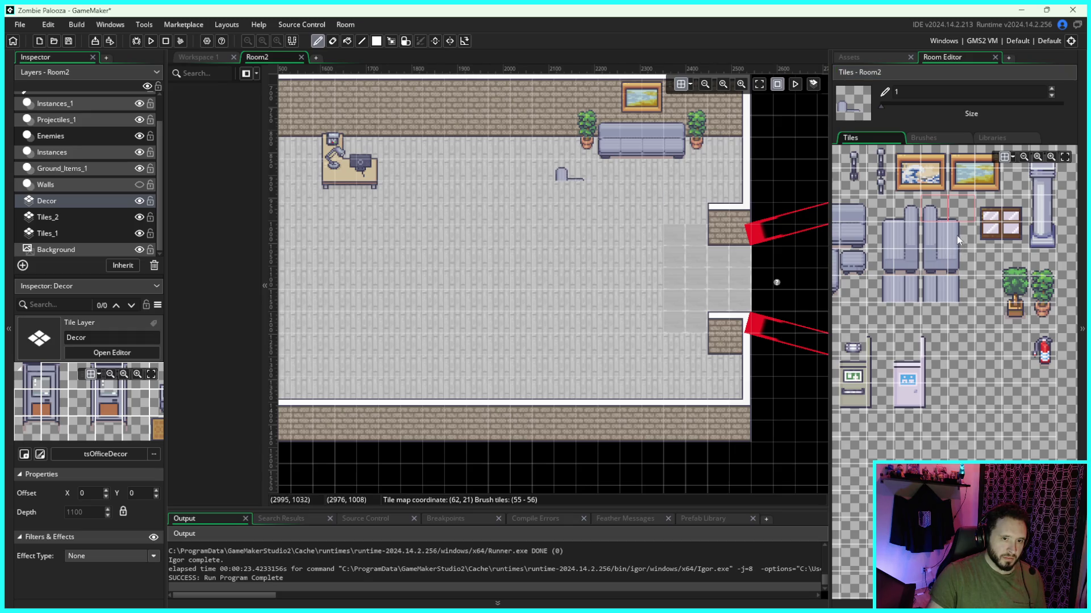
pyautogui.moveTo(940, 230)
pyautogui.mouseDown()
pyautogui.moveTo(952, 234)
pyautogui.moveTo(949, 257)
pyautogui.mouseUp()
pyautogui.click(585, 233)
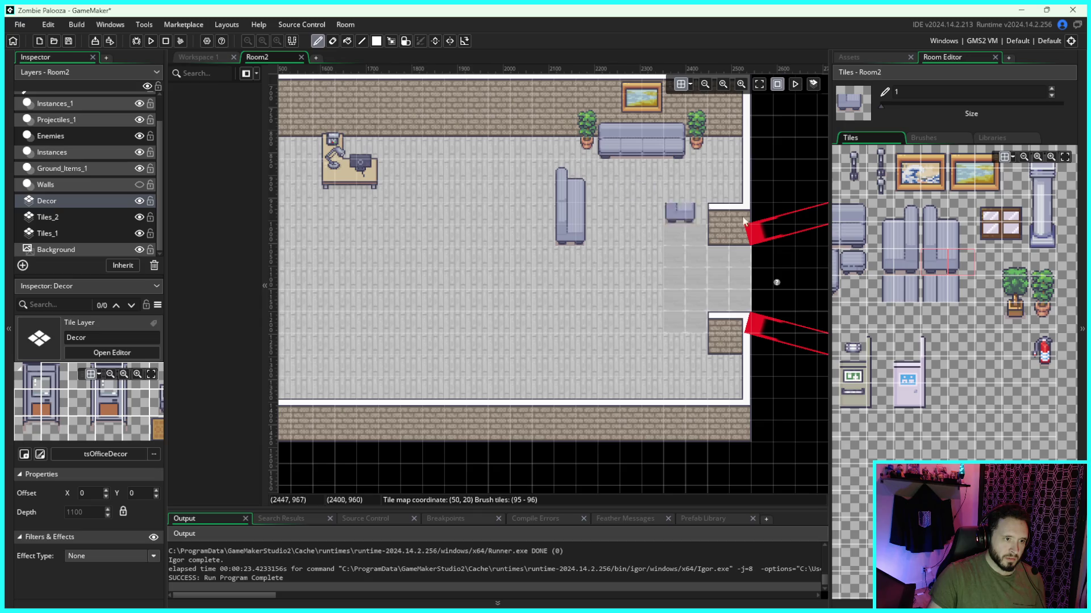
pyautogui.hotkey('ctrl', 'z')
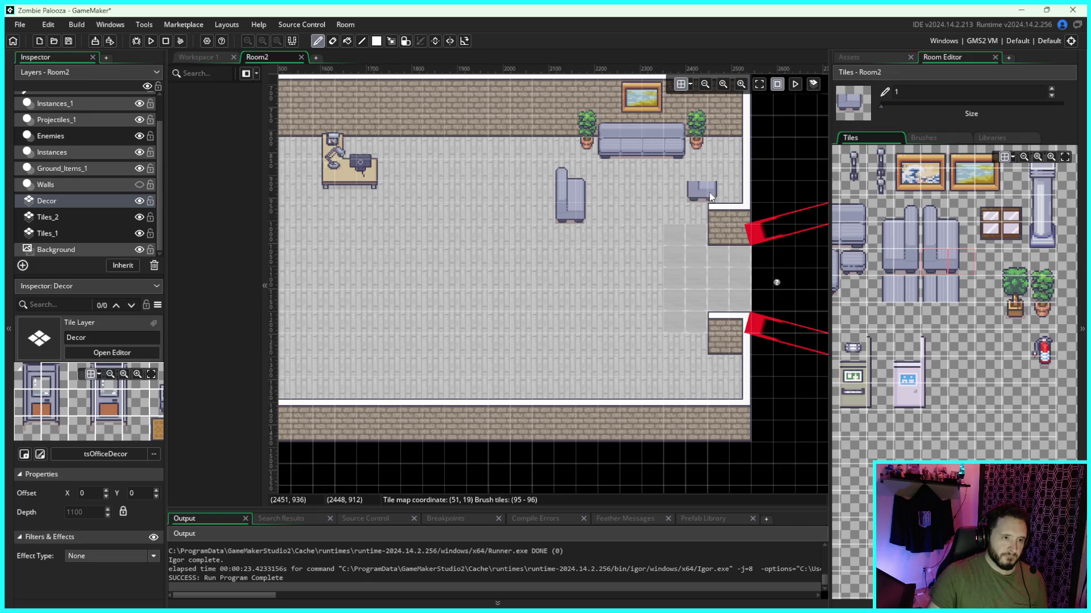
pyautogui.hscroll(-1, 720, 306)
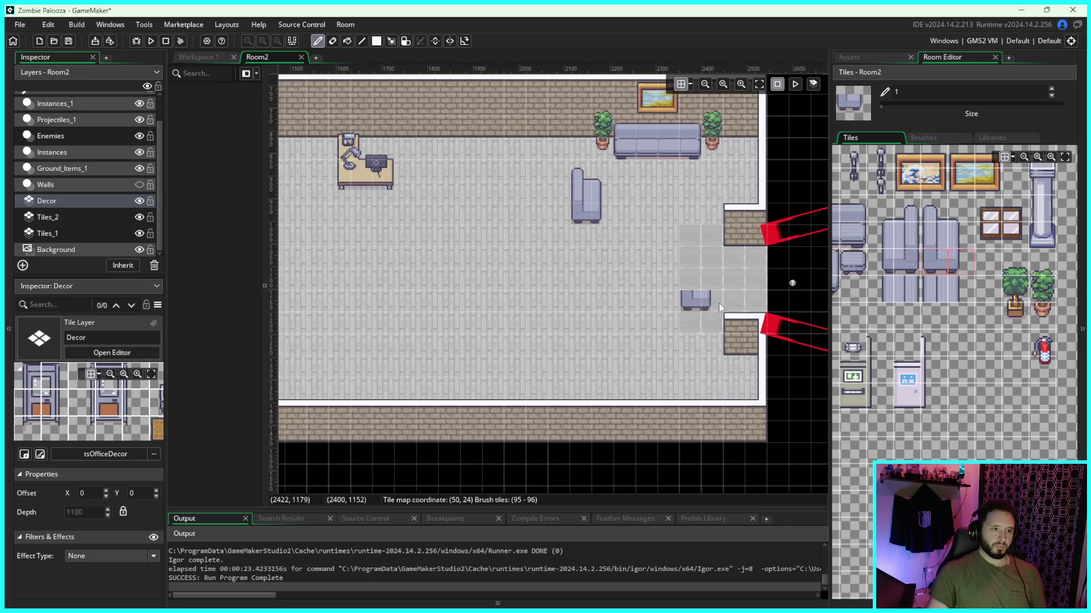
# Step: Try the door and cabinet tiles from the office tileset as brushes
pyautogui.hscroll(-3, 718, 303)
pyautogui.hscroll(1, 1000, 367)
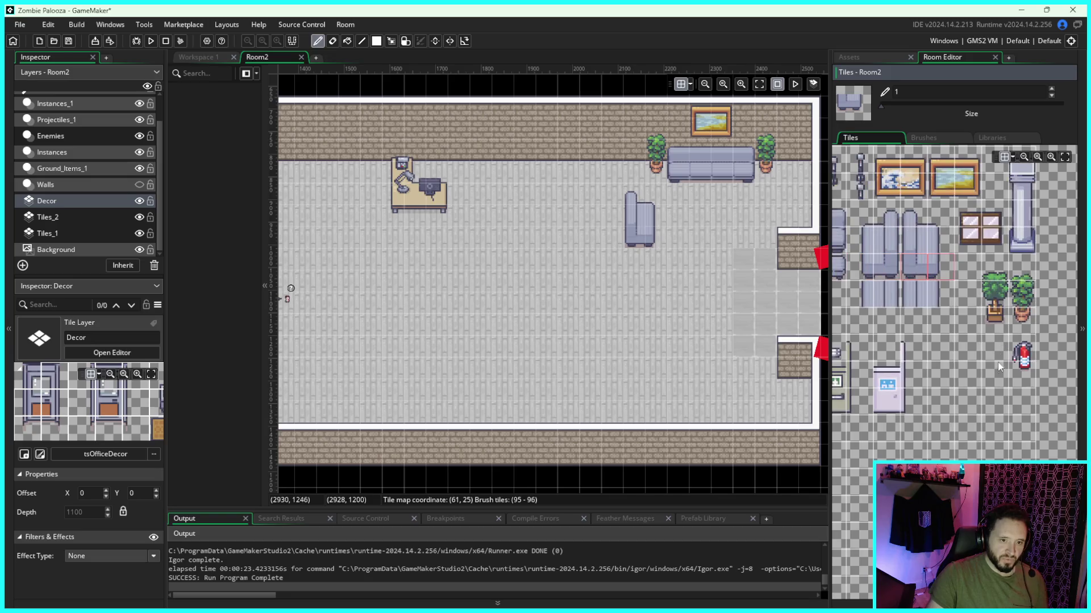
pyautogui.click(882, 372)
pyautogui.hscroll(-5, 1003, 305)
pyautogui.scroll(2, 1060, 337)
pyautogui.hscroll(-4, 999, 301)
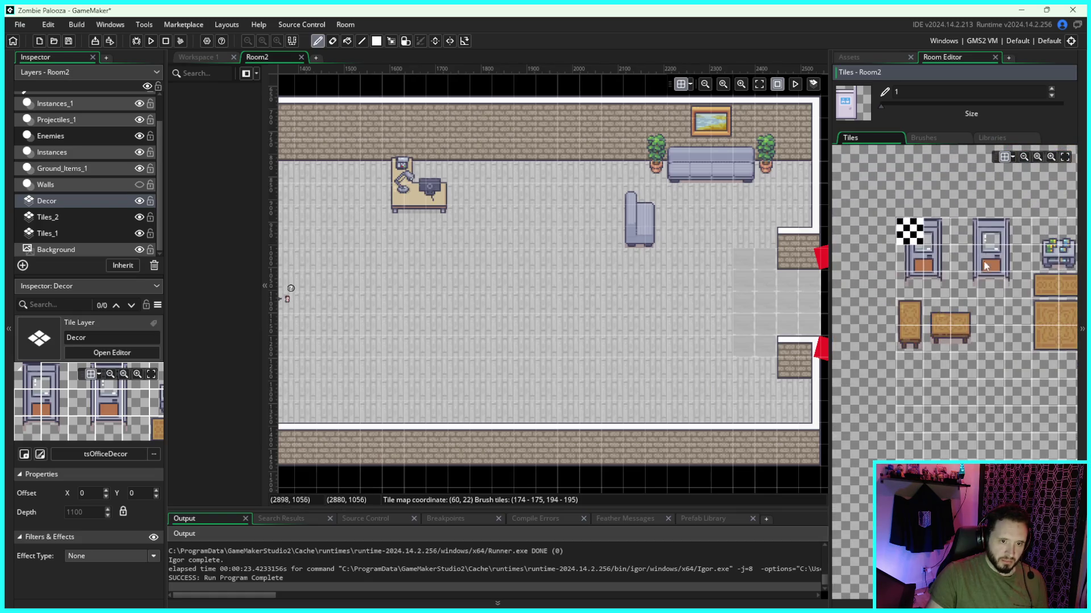
pyautogui.moveTo(1014, 227); pyautogui.dragTo(969, 284)
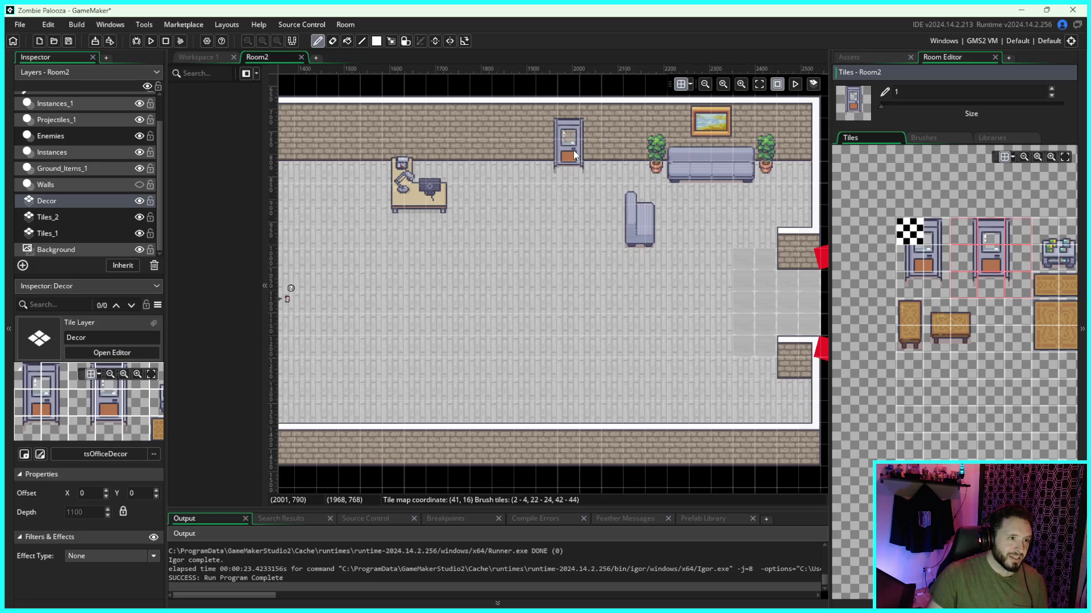
# Step: Bring Room2's top wall into view and try the ATM and pink machine tiles
pyautogui.moveTo(574, 150); pyautogui.dragTo(565, 200)
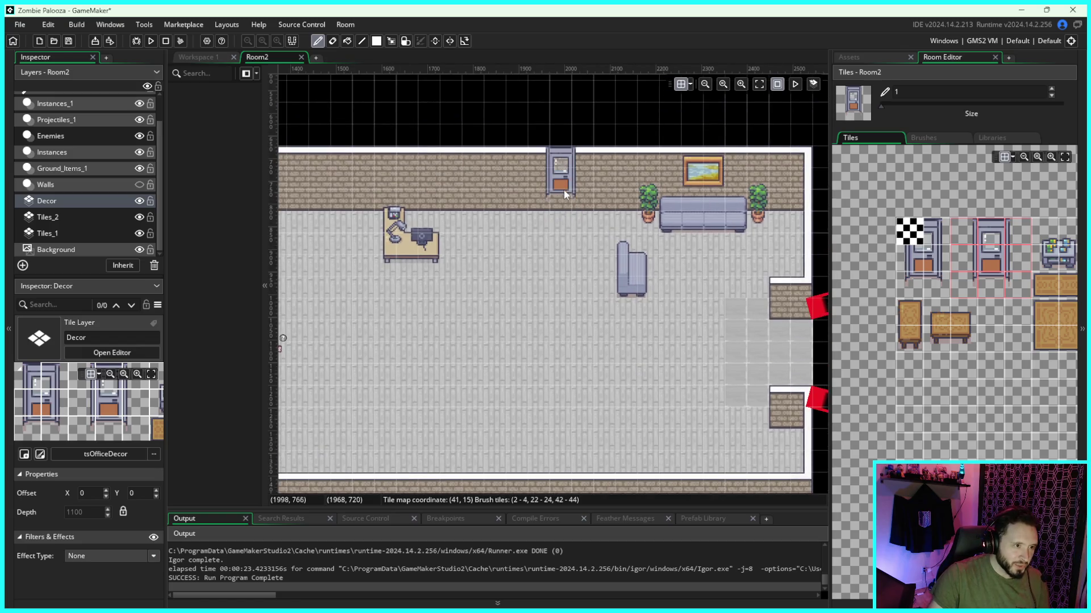
pyautogui.scroll(-10, 1008, 299)
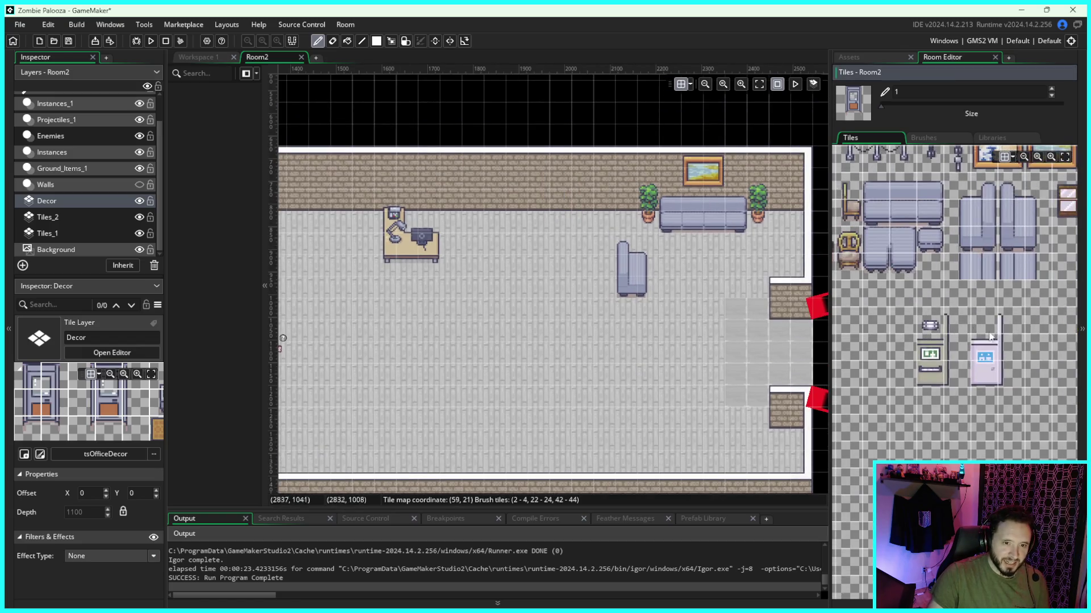
pyautogui.scroll(1, 909, 335)
pyautogui.moveTo(909, 318); pyautogui.dragTo(906, 350)
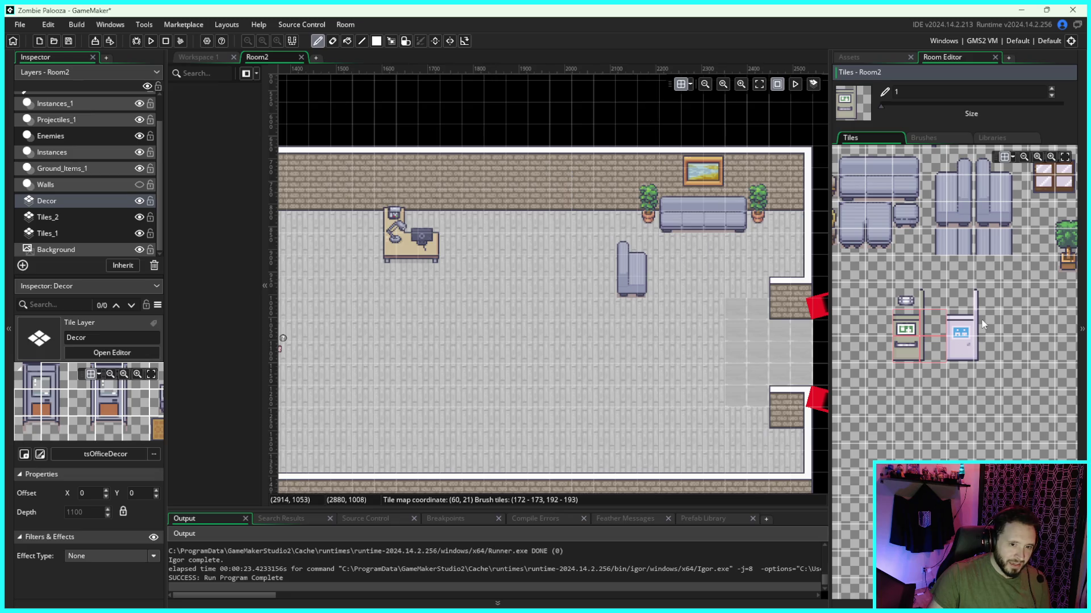
pyautogui.moveTo(981, 323); pyautogui.dragTo(958, 343)
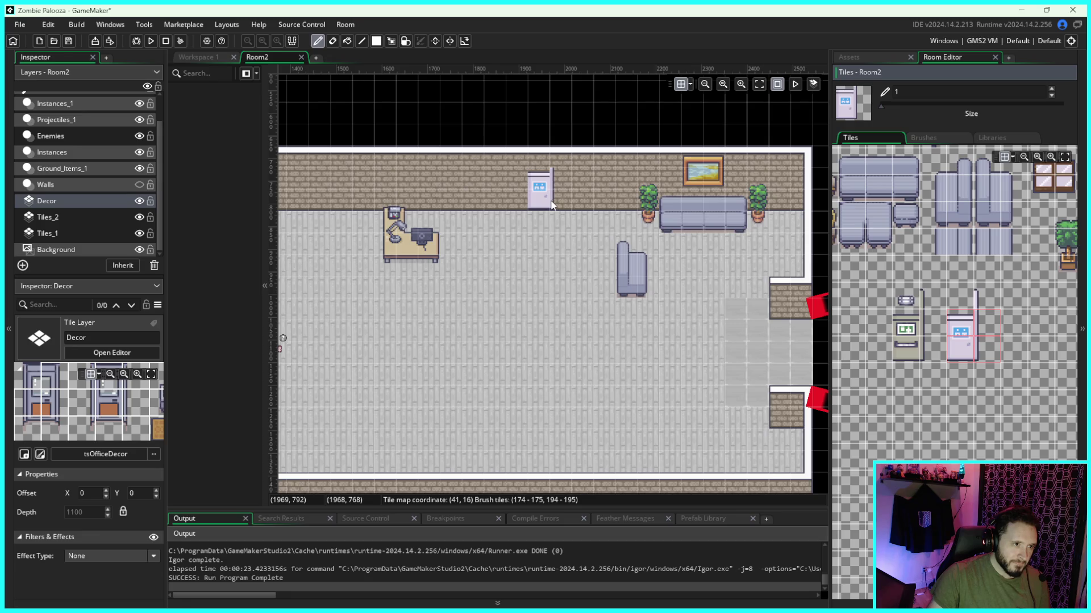
# Step: Hang a red fire extinguisher on the top wall, left of the plant and sofa
pyautogui.moveTo(1025, 356); pyautogui.dragTo(919, 349)
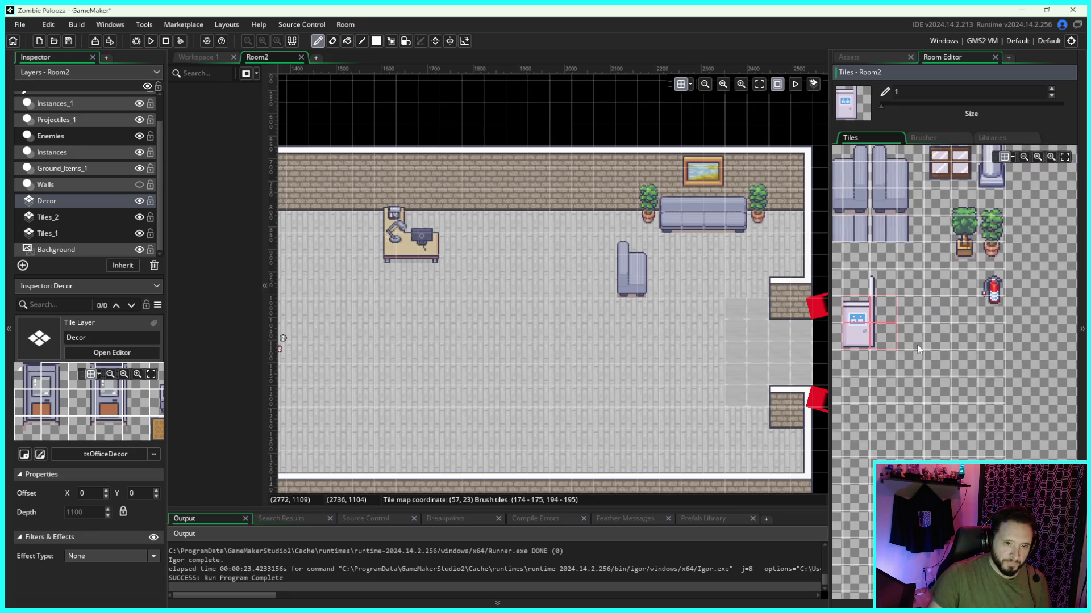
pyautogui.moveTo(997, 309); pyautogui.dragTo(993, 283)
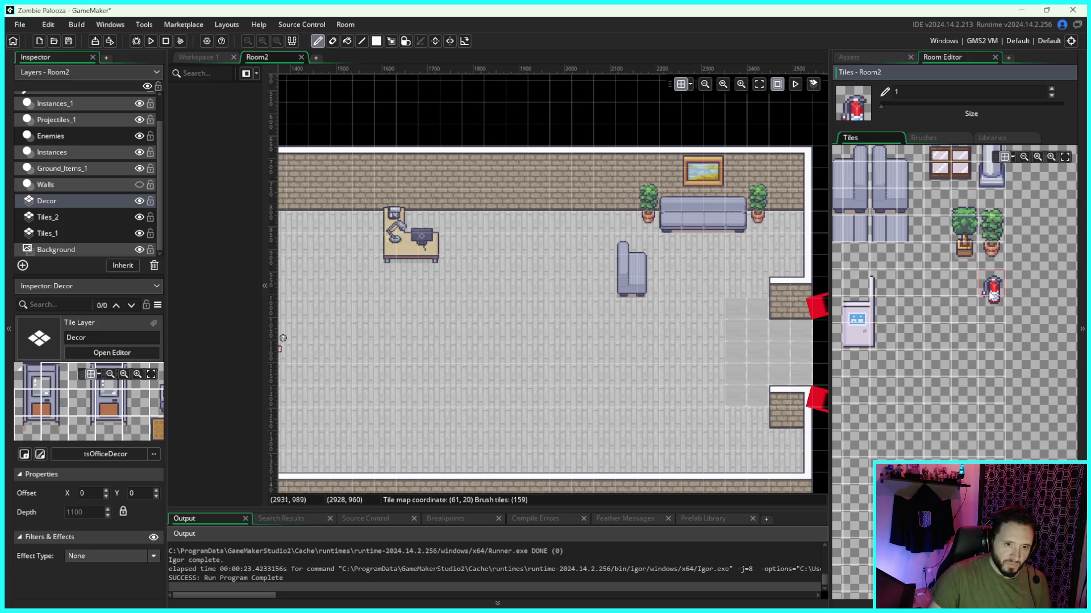
pyautogui.click(574, 203)
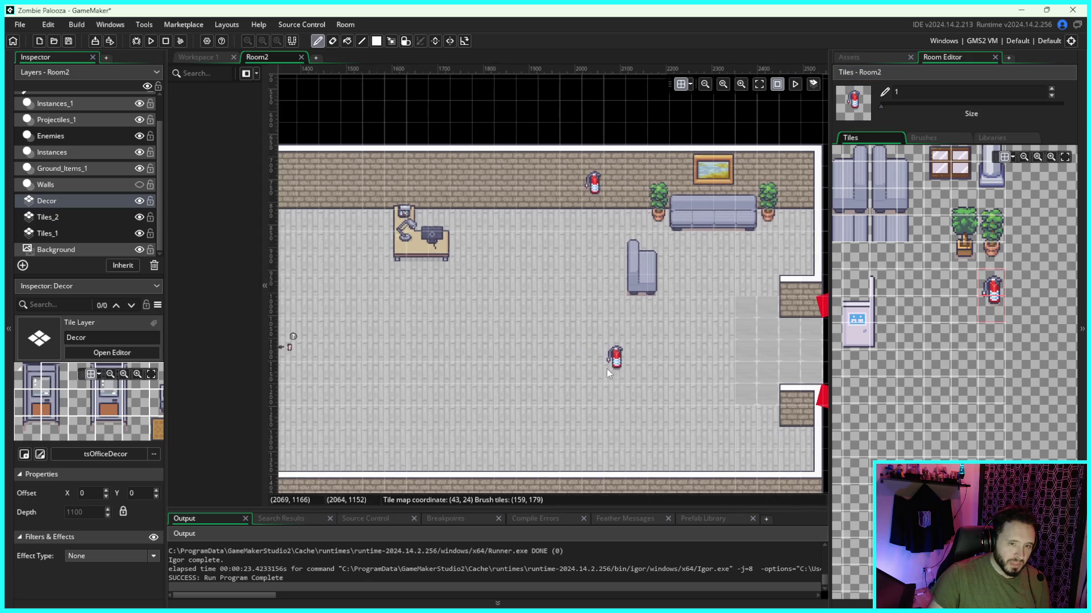
pyautogui.moveTo(932, 178); pyautogui.dragTo(964, 153)
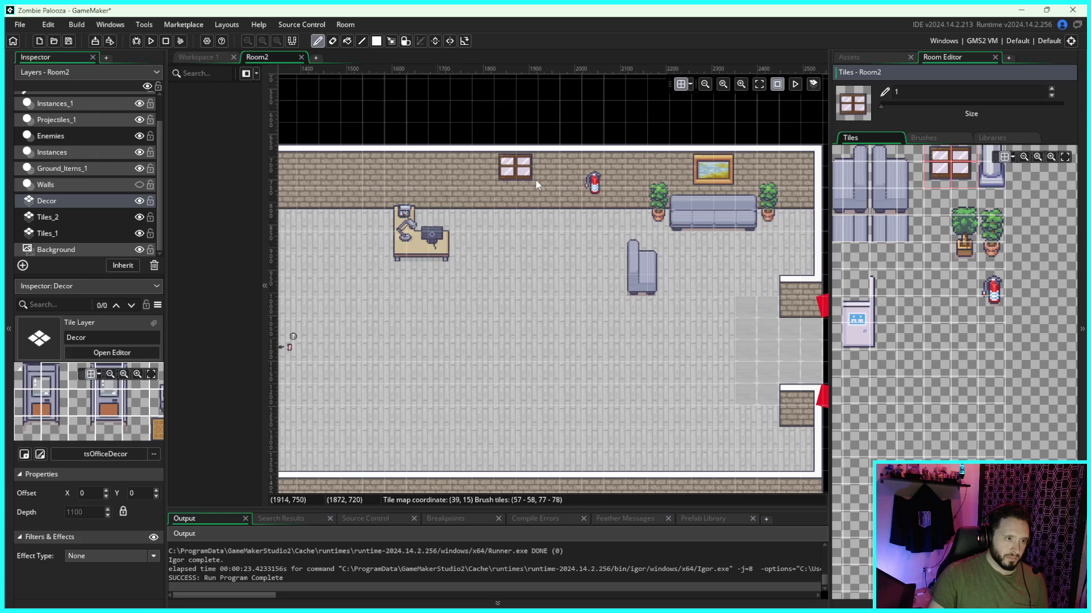
# Step: Place a 2x2 window on the top wall, left of the fire extinguisher
pyautogui.click(535, 179)
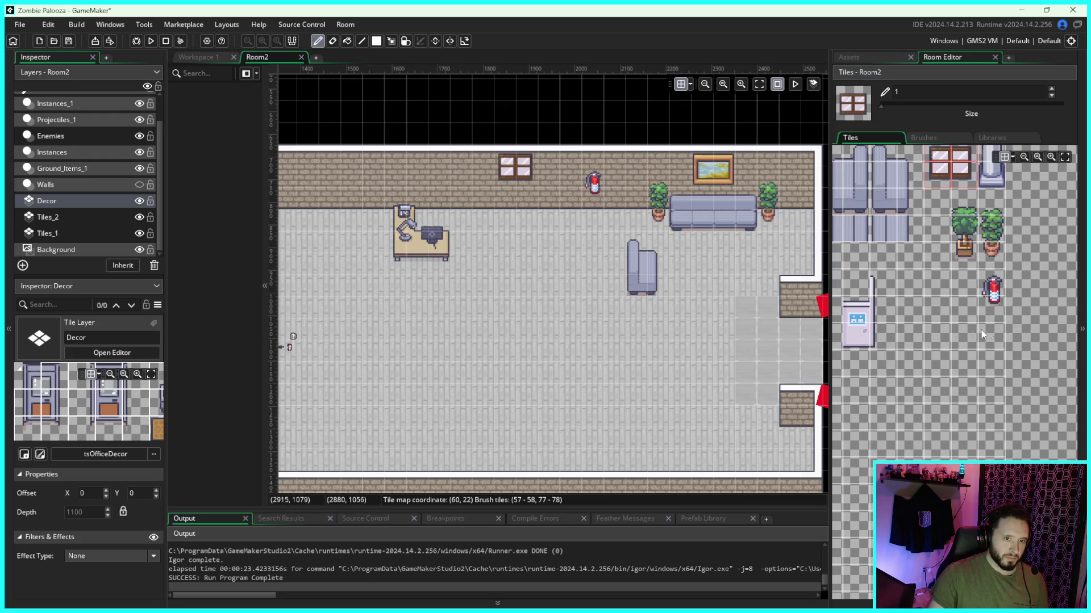
pyautogui.scroll(3, 933, 401)
pyautogui.hscroll(-3, 880, 408)
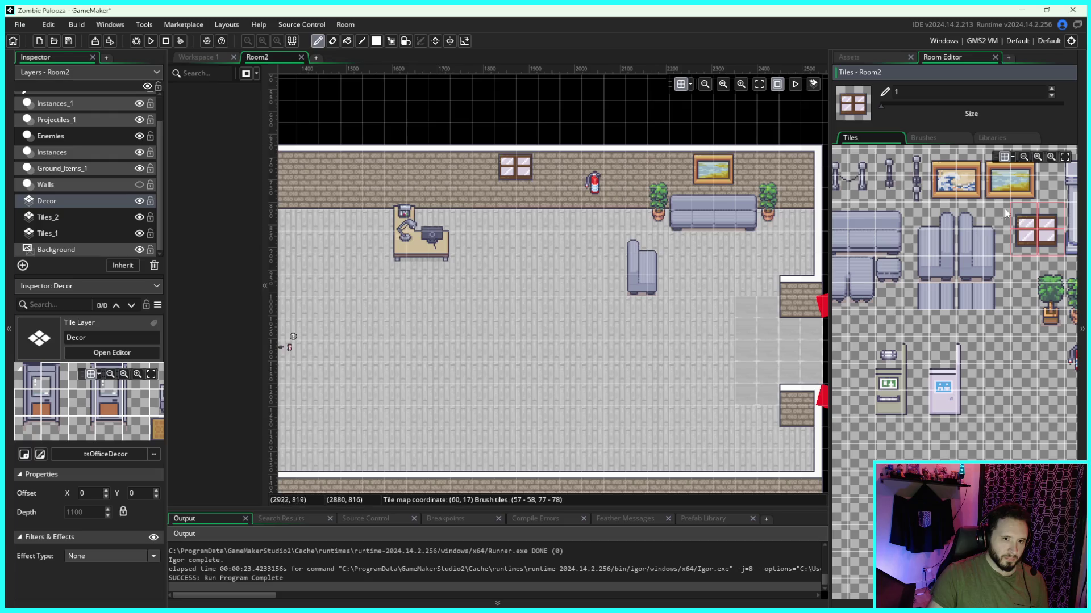
pyautogui.hscroll(-3, 936, 295)
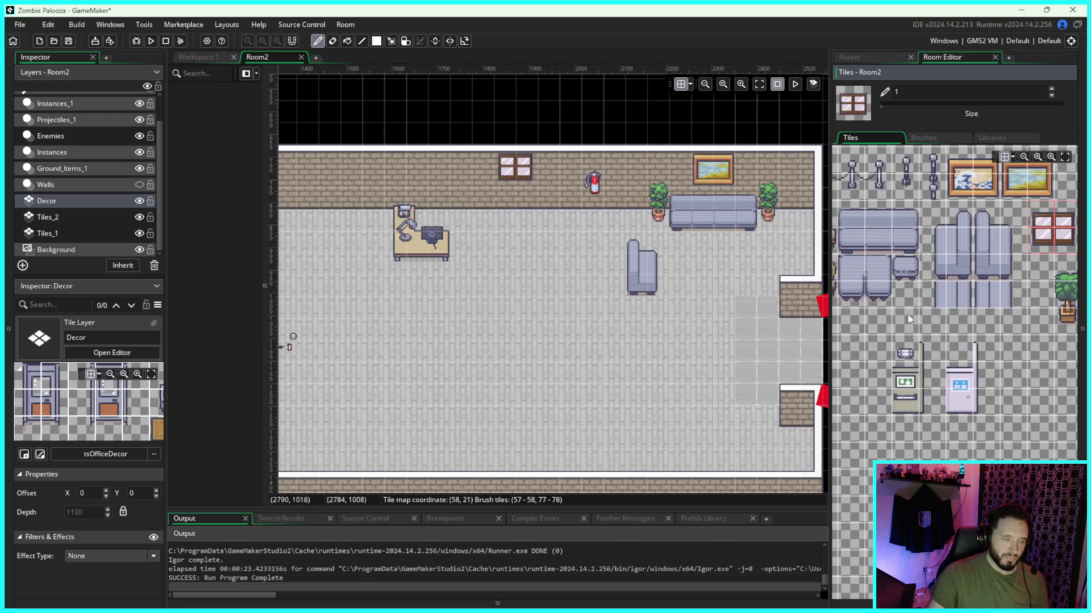
pyautogui.hscroll(3, 689, 330)
pyautogui.scroll(-5, 937, 301)
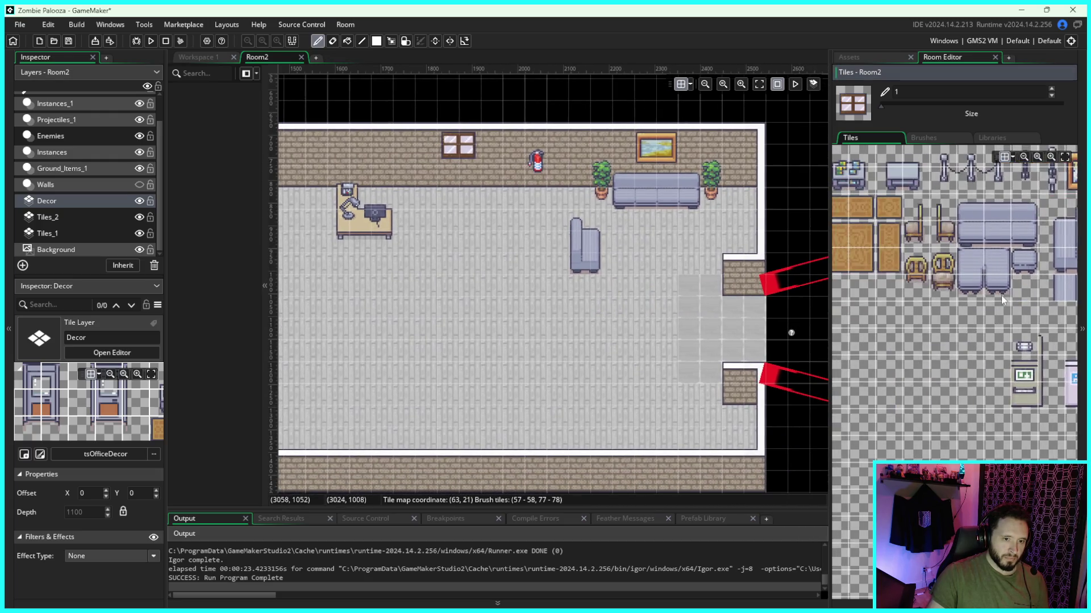
pyautogui.scroll(-2, 938, 352)
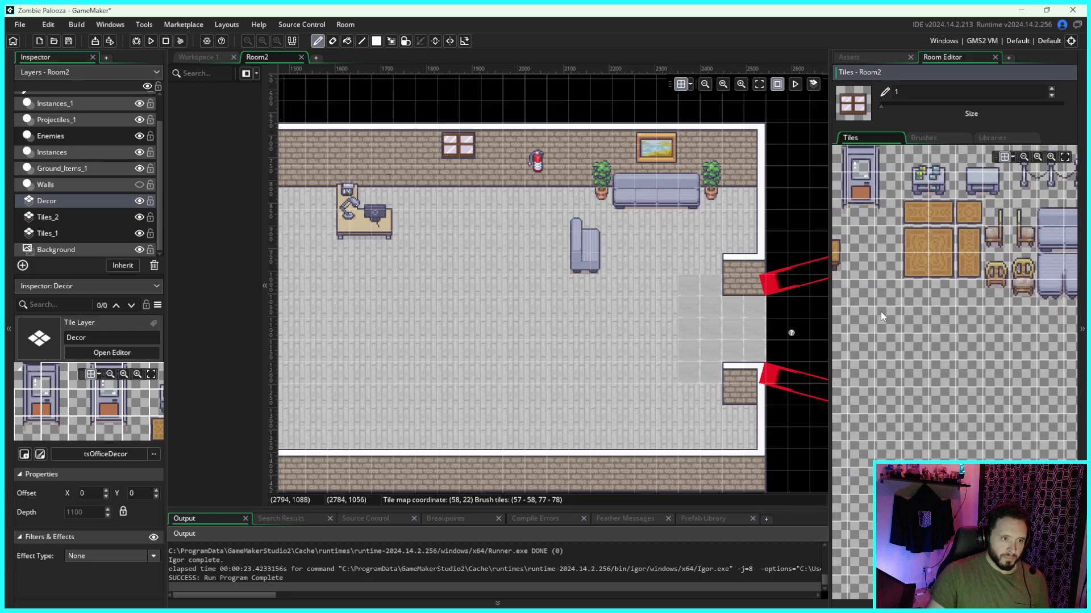
# Step: Stamp a small desk with items on the floor right of the side sofa
pyautogui.click(985, 193)
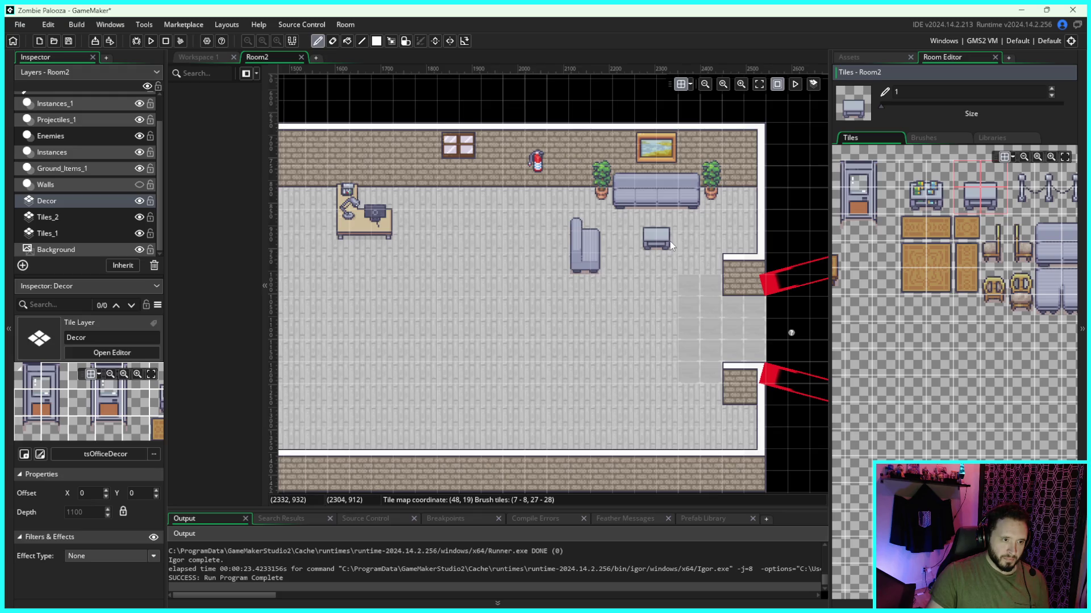
pyautogui.moveTo(940, 188); pyautogui.dragTo(910, 171)
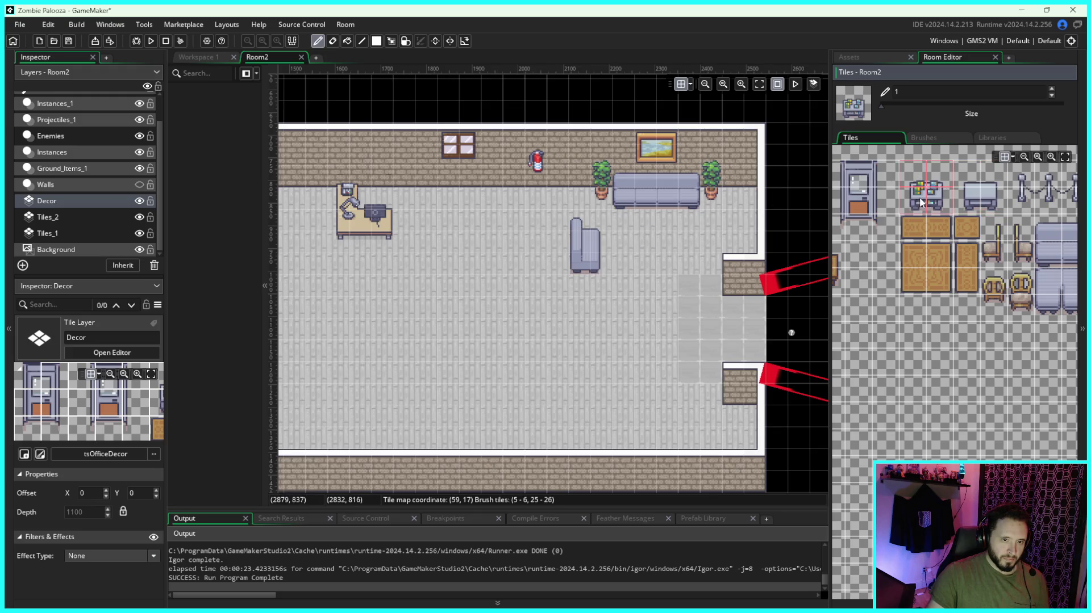
pyautogui.click(665, 252)
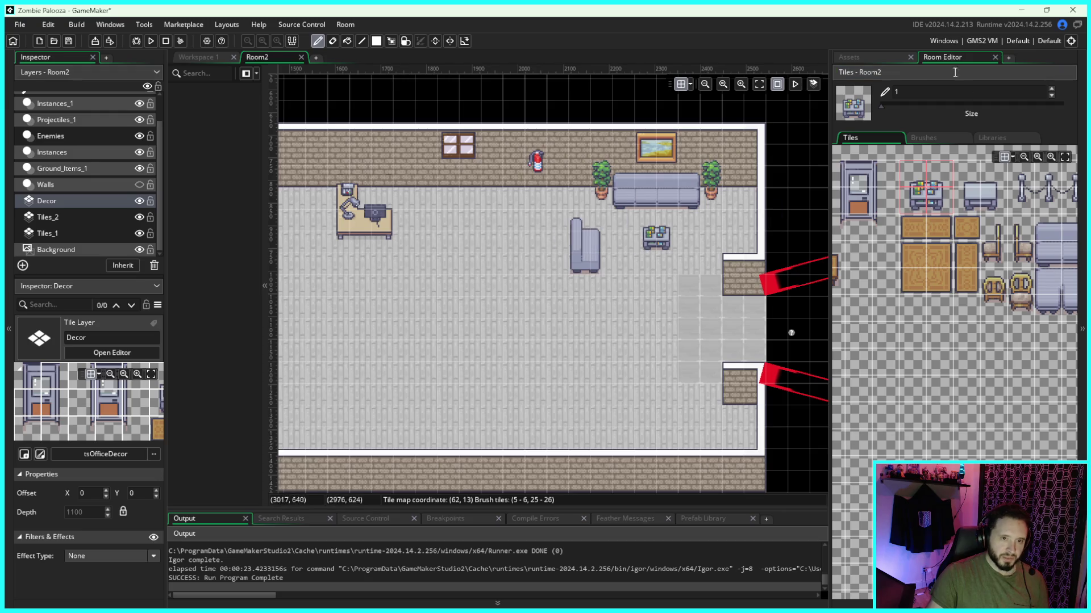
# Step: Paint the 2x2 side sofa onto the office floor and erase a stray chair piece
pyautogui.click(888, 60)
pyautogui.click(936, 56)
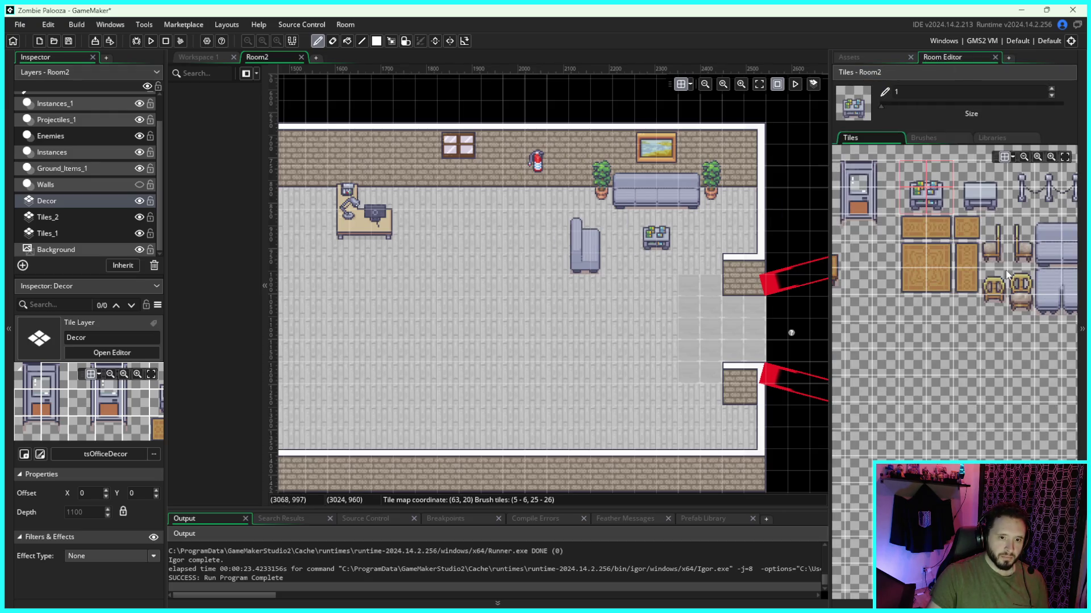
pyautogui.click(332, 41)
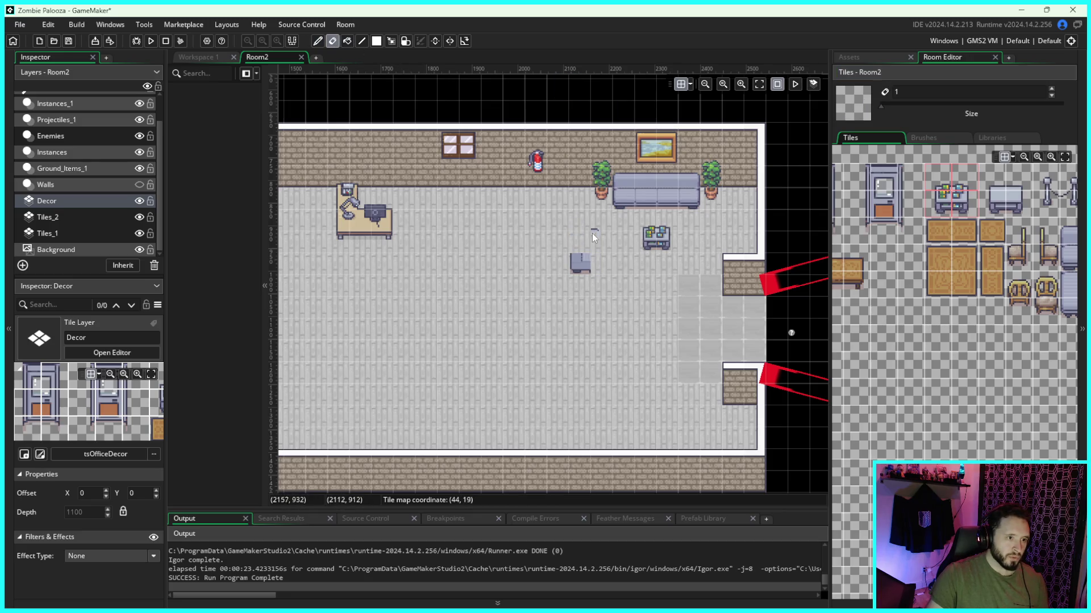
pyautogui.hscroll(2, 970, 296)
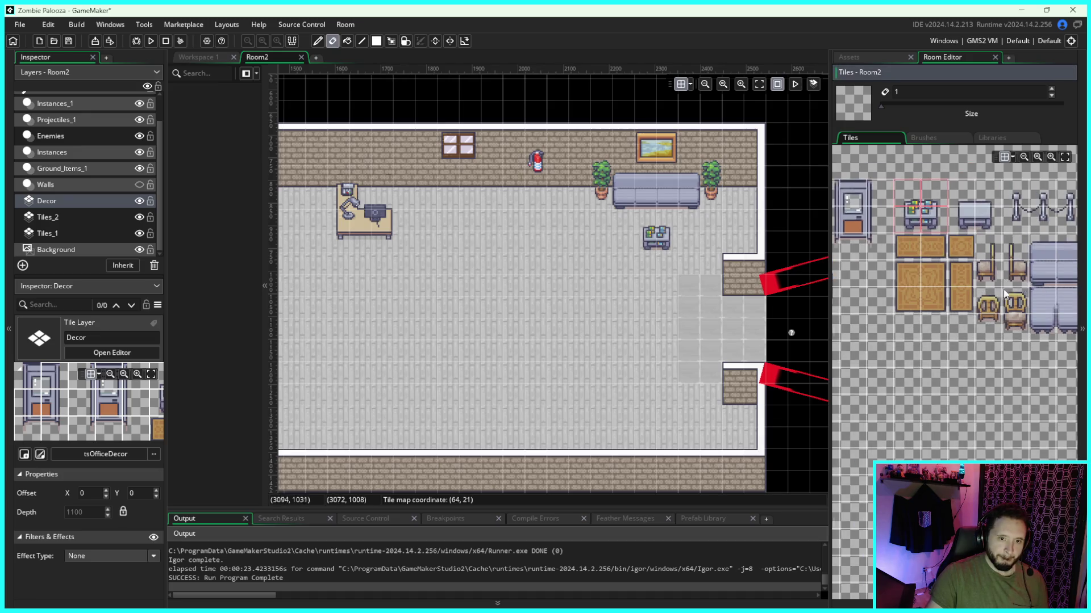
pyautogui.hscroll(2, 972, 303)
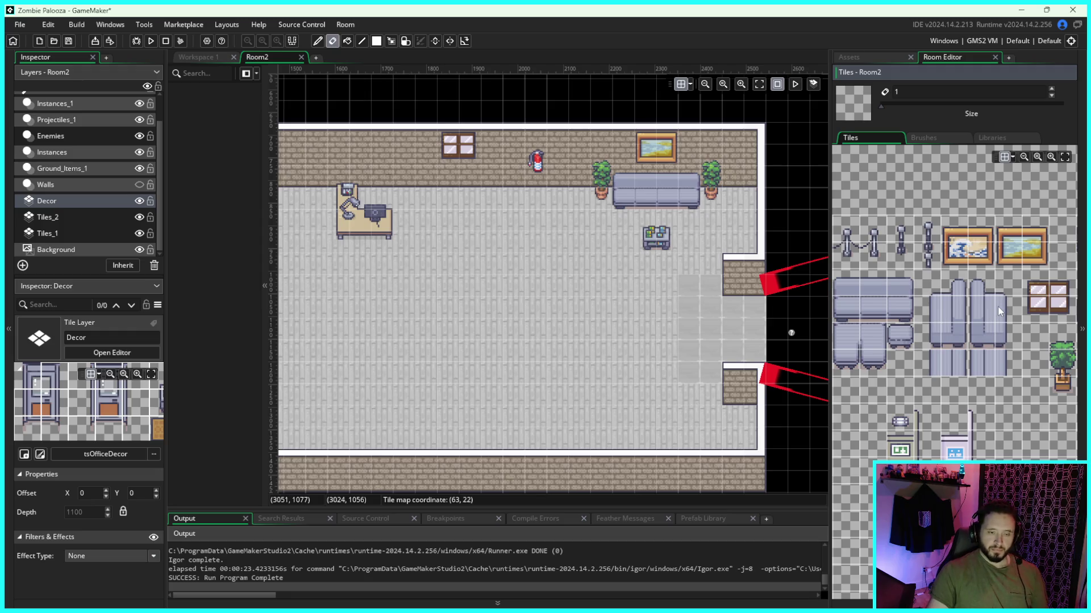
pyautogui.moveTo(972, 290); pyautogui.dragTo(1007, 290)
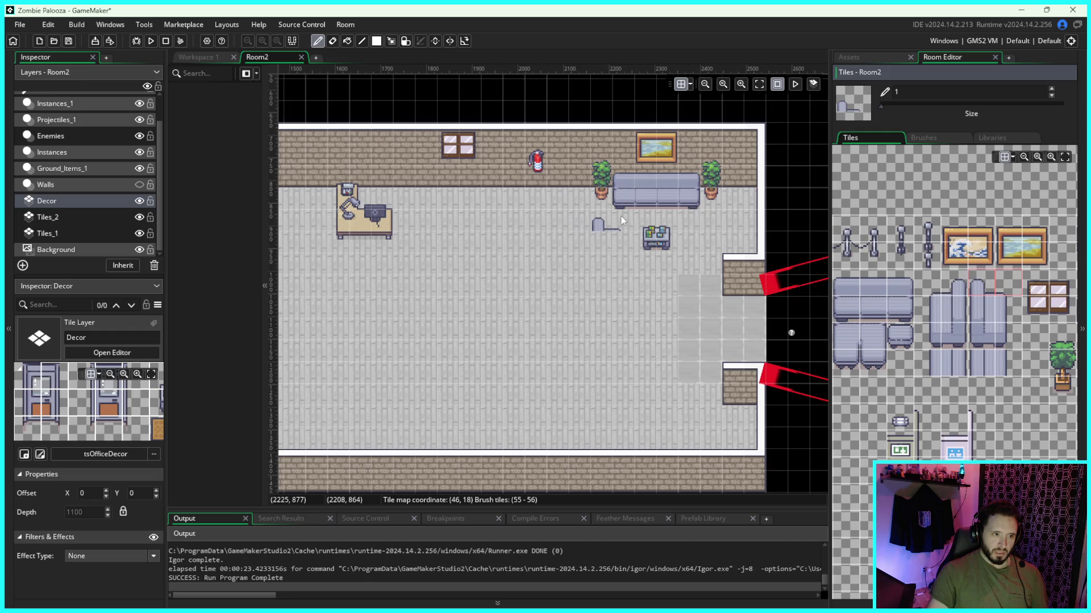
pyautogui.moveTo(978, 302); pyautogui.dragTo(1008, 340)
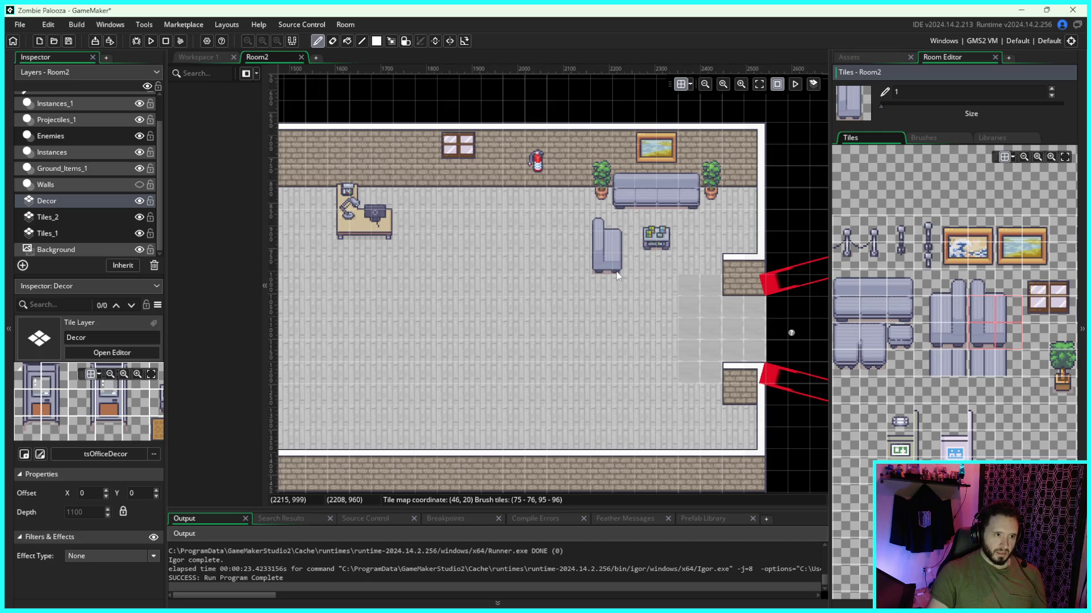
pyautogui.click(618, 277)
pyautogui.click(616, 275)
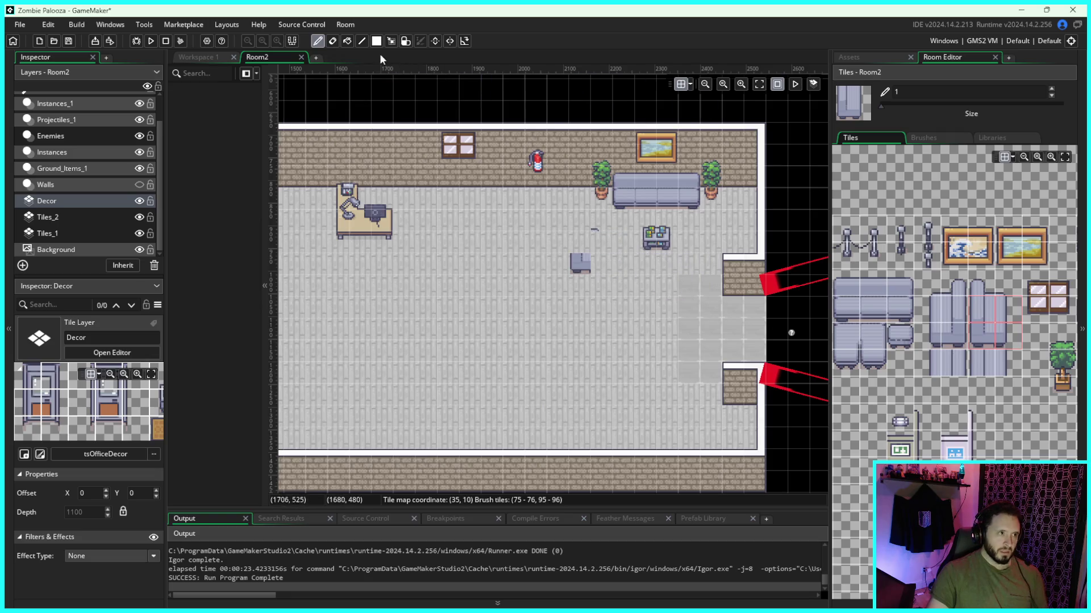
pyautogui.click(332, 41)
pyautogui.click(579, 263)
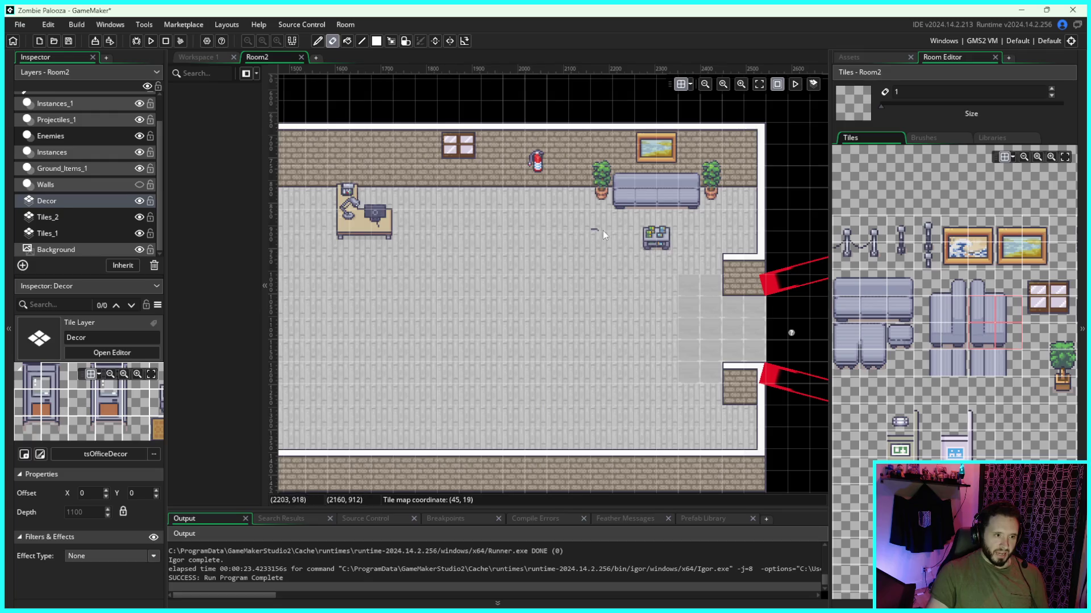
# Step: Place a 2x2 chair beside the room's right doorway
pyautogui.moveTo(982, 282); pyautogui.dragTo(1008, 282)
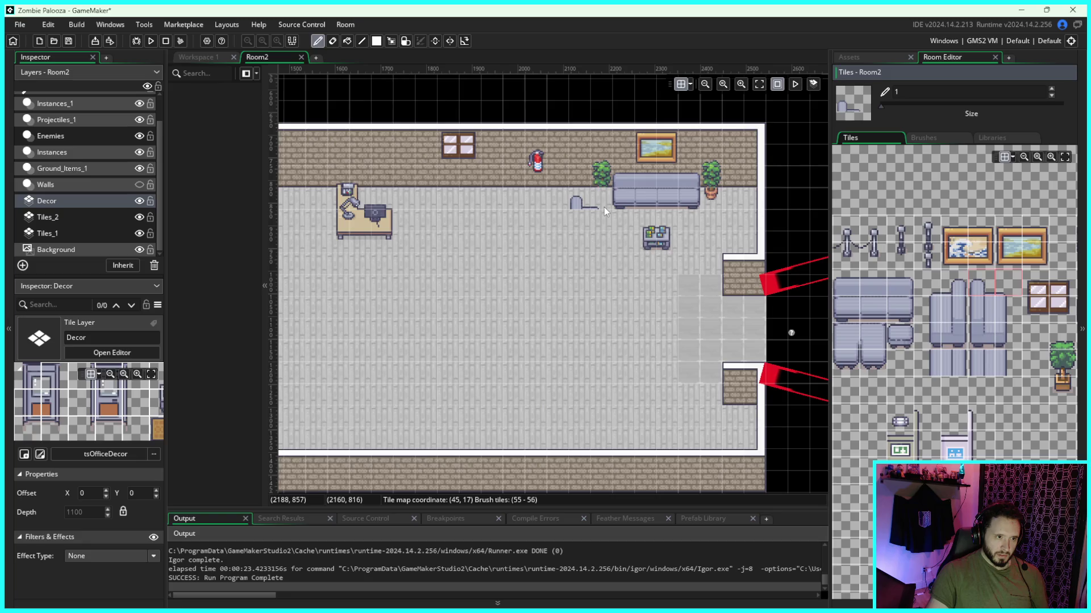
pyautogui.moveTo(1008, 307); pyautogui.dragTo(988, 328)
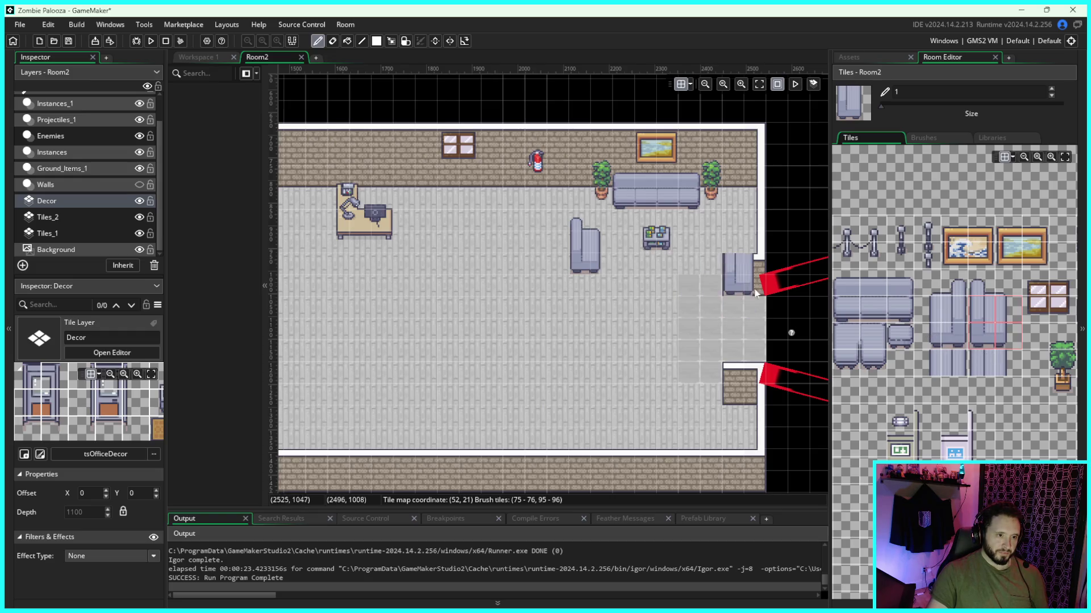
pyautogui.click(694, 250)
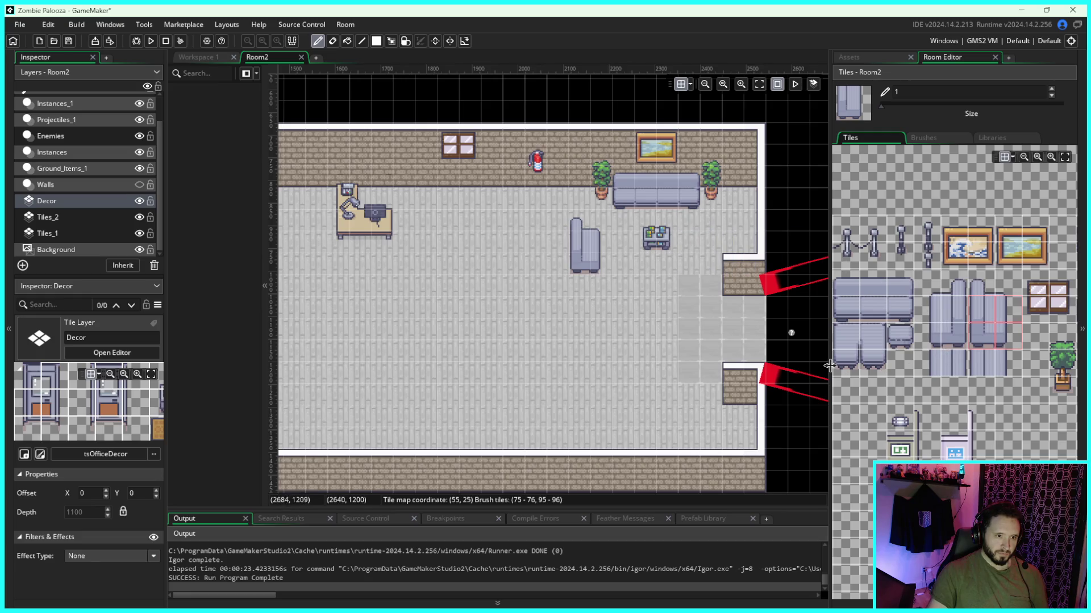
# Step: Browse the tsOfficeDecor tiles, pan around the office, and start a test run
pyautogui.scroll(-2, 693, 341)
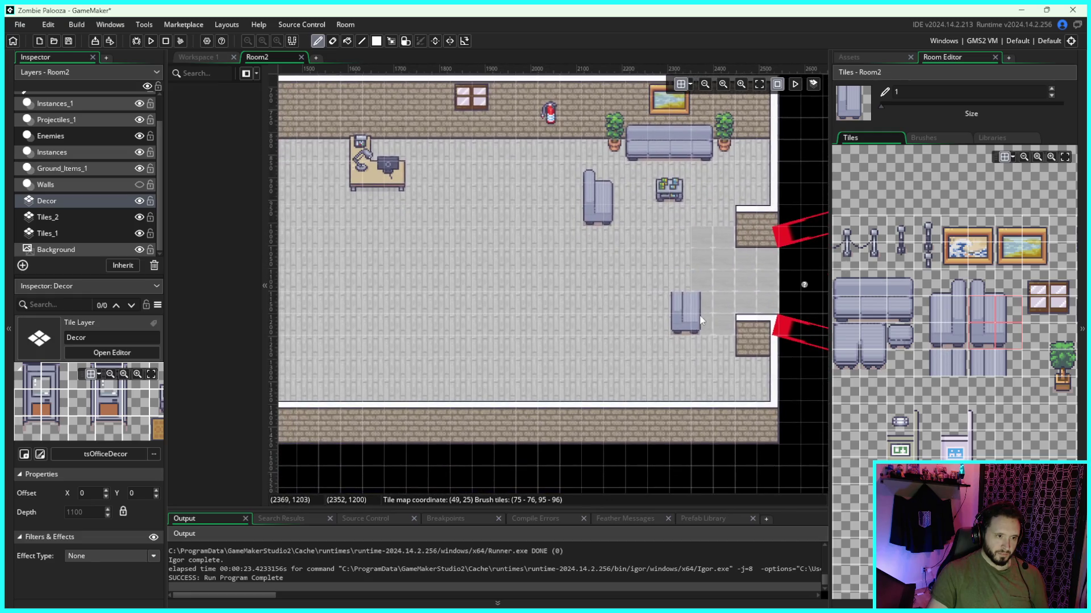
pyautogui.scroll(-2, 982, 381)
pyautogui.moveTo(981, 372); pyautogui.dragTo(1025, 381)
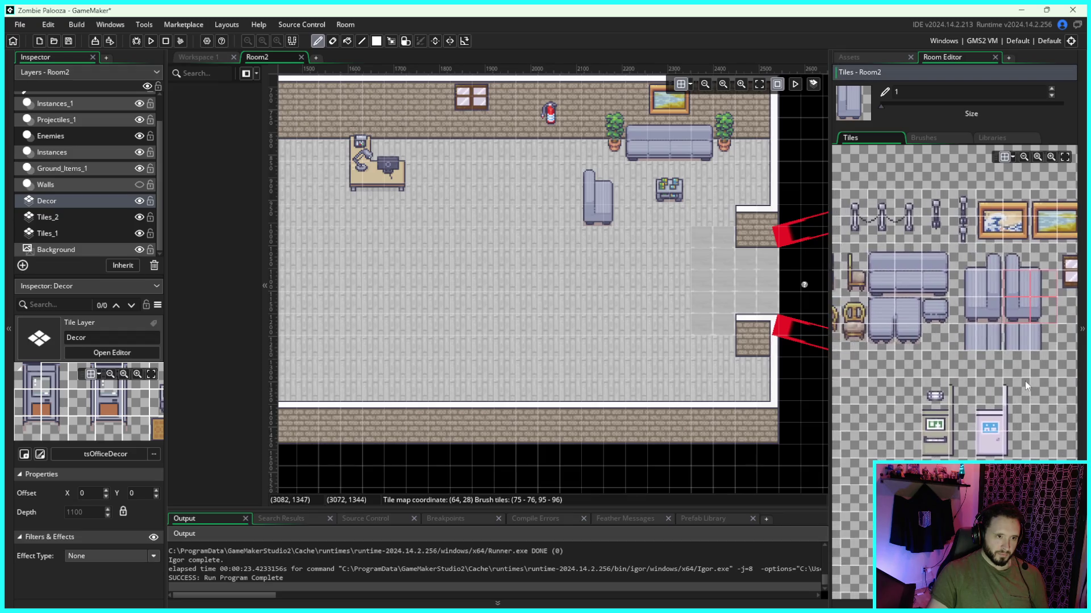
pyautogui.moveTo(983, 418); pyautogui.dragTo(1015, 378)
pyautogui.click(966, 356)
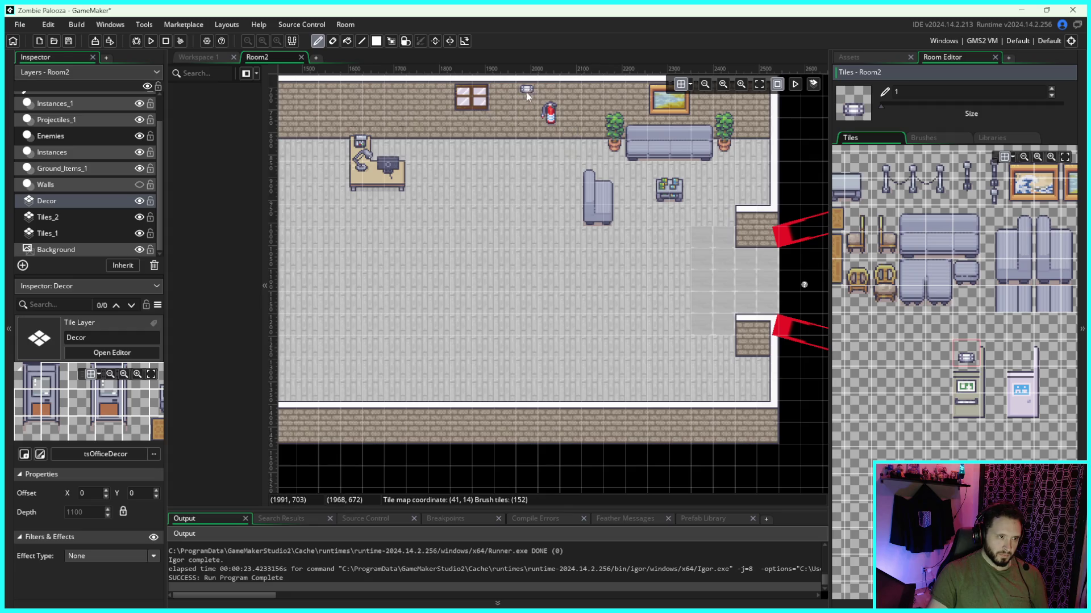
pyautogui.moveTo(526, 97); pyautogui.dragTo(785, 122)
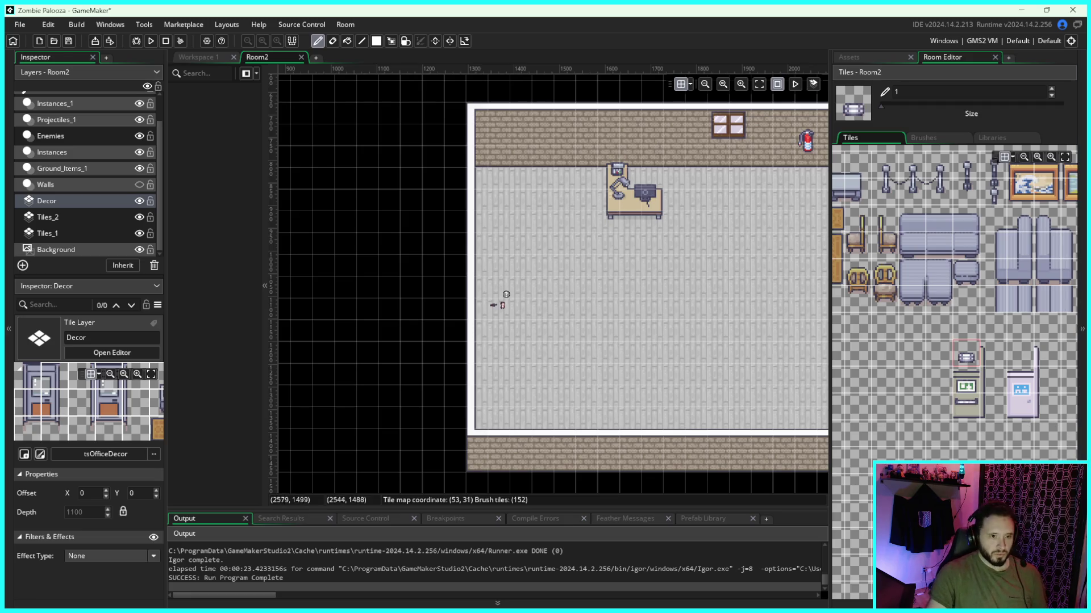
pyautogui.moveTo(781, 355); pyautogui.dragTo(642, 321)
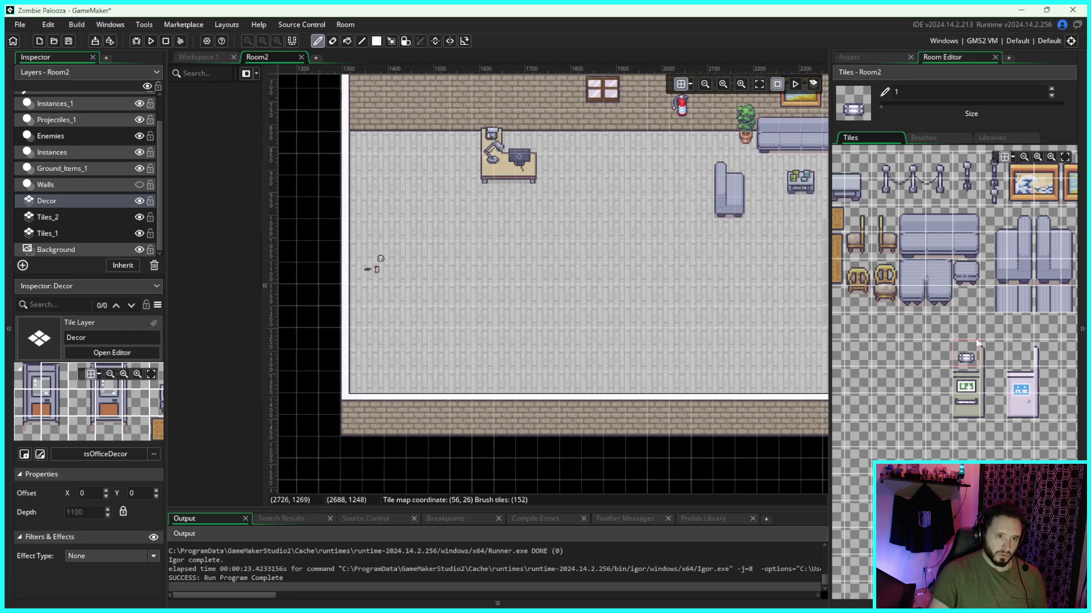
pyautogui.moveTo(976, 342); pyautogui.dragTo(994, 372)
pyautogui.moveTo(733, 306); pyautogui.dragTo(582, 286)
pyautogui.moveTo(915, 352)
pyautogui.mouseDown()
pyautogui.moveTo(939, 324)
pyautogui.moveTo(991, 347)
pyautogui.mouseUp()
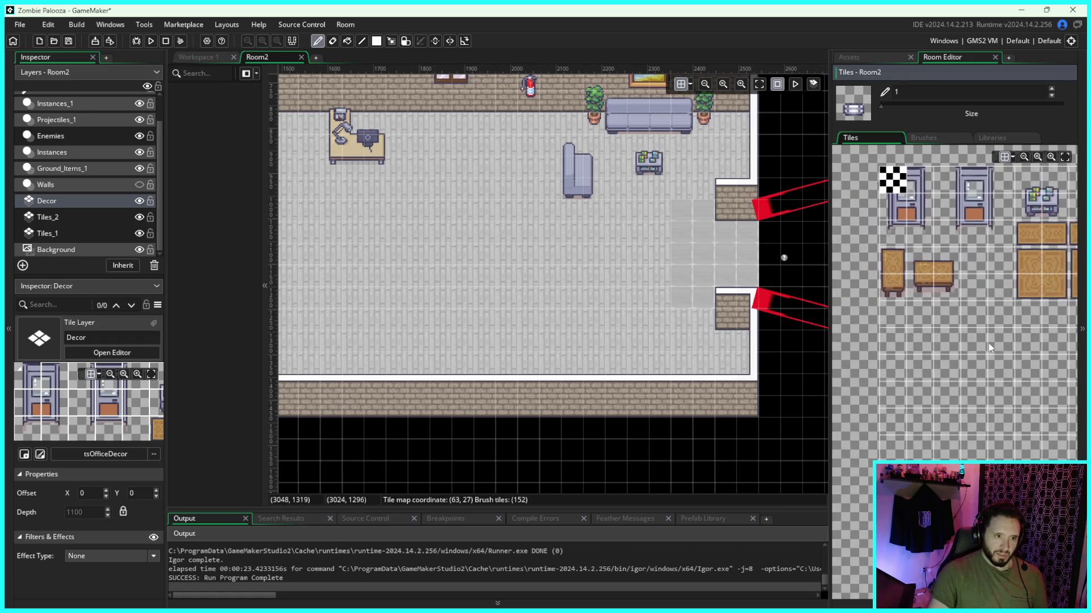
pyautogui.moveTo(459, 235); pyautogui.dragTo(526, 278)
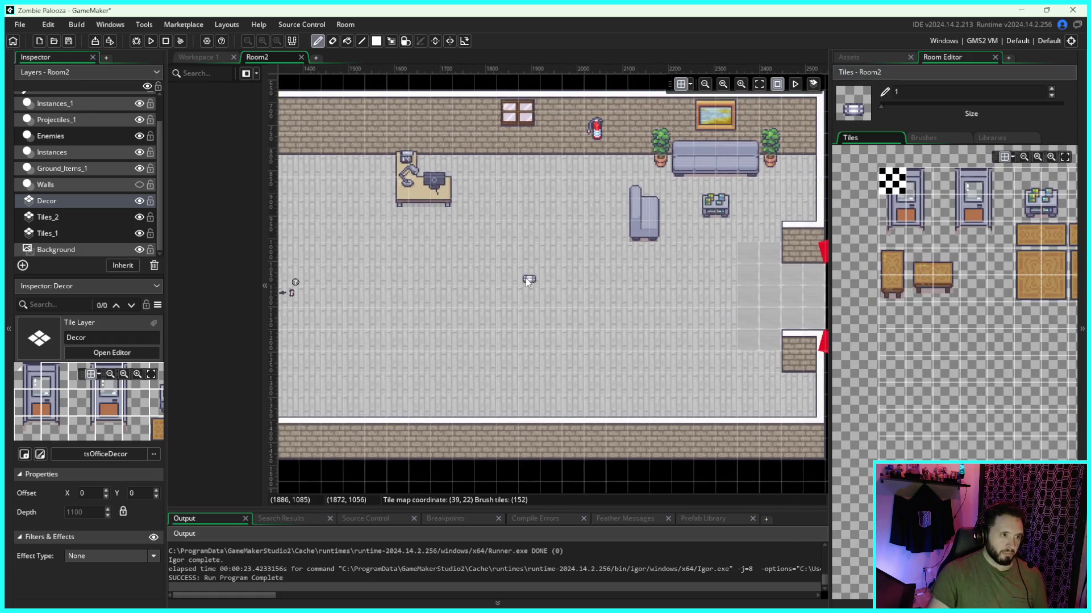
pyautogui.click(151, 41)
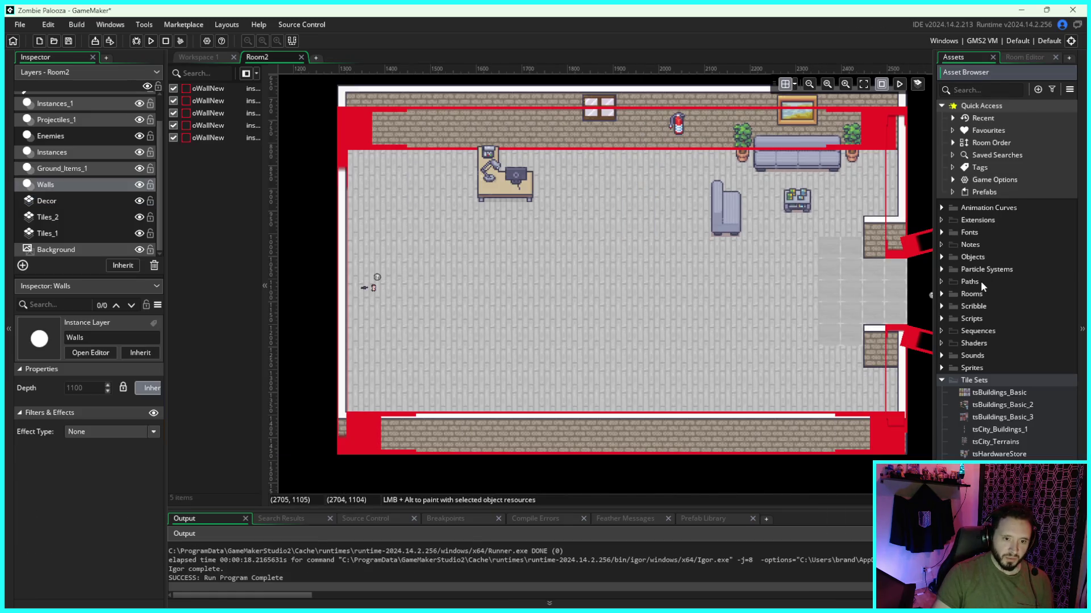
# Step: Expand Objects > oWalls in the Asset Browser and inspect oWallOffice
pyautogui.click(941, 257)
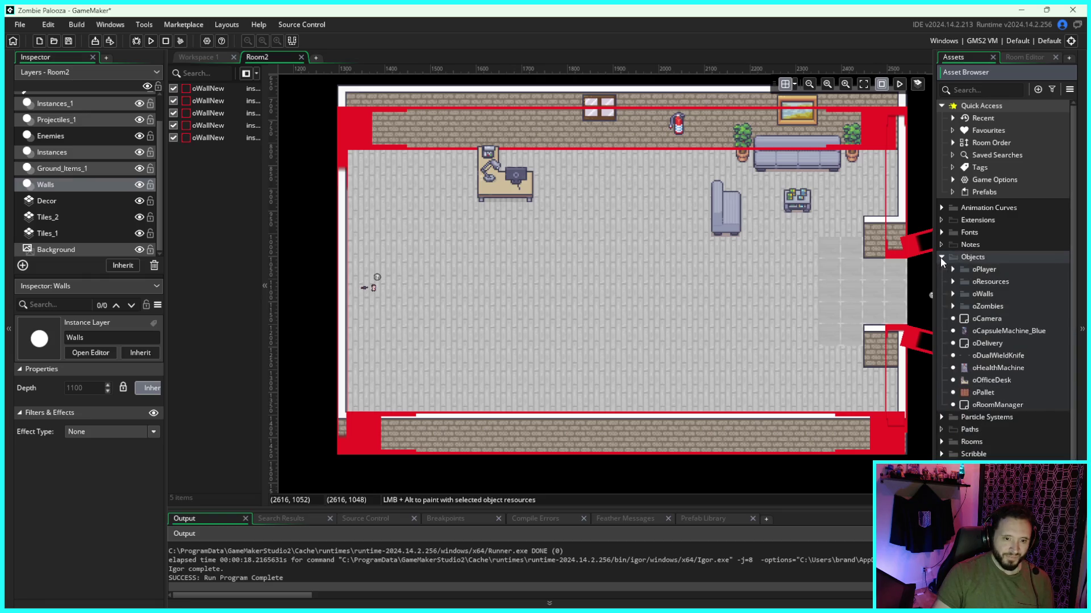
pyautogui.click(941, 257)
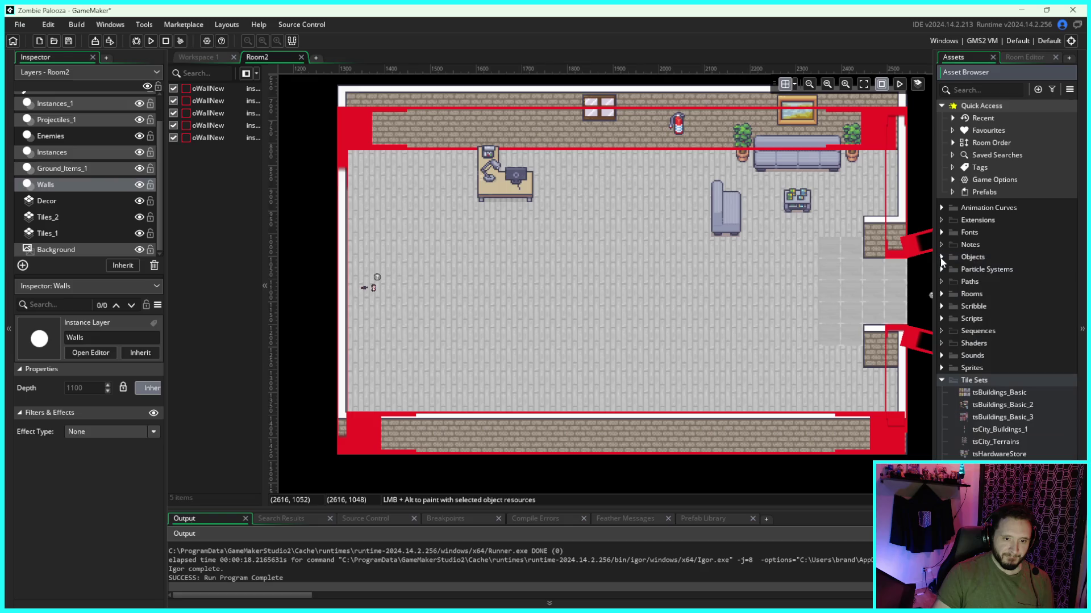
pyautogui.moveTo(771, 362); pyautogui.dragTo(748, 354)
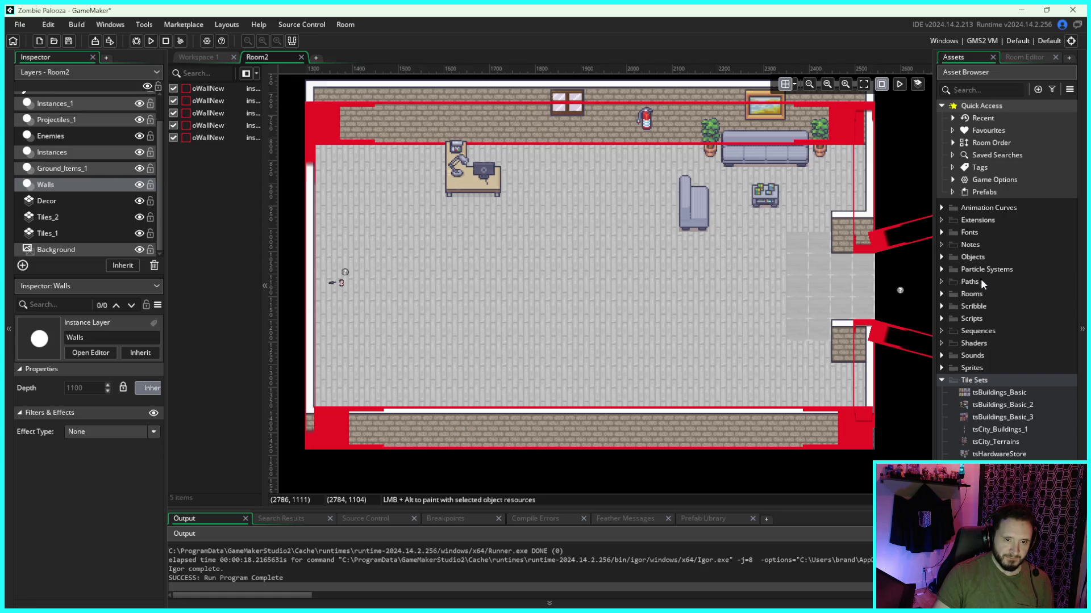
pyautogui.click(942, 257)
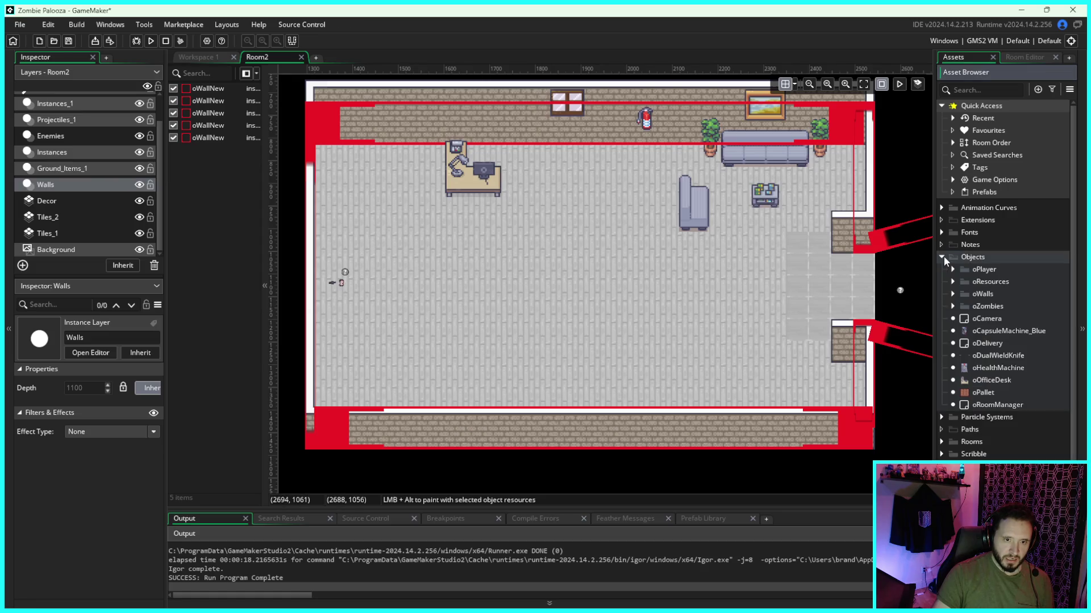
pyautogui.click(953, 294)
pyautogui.click(993, 343)
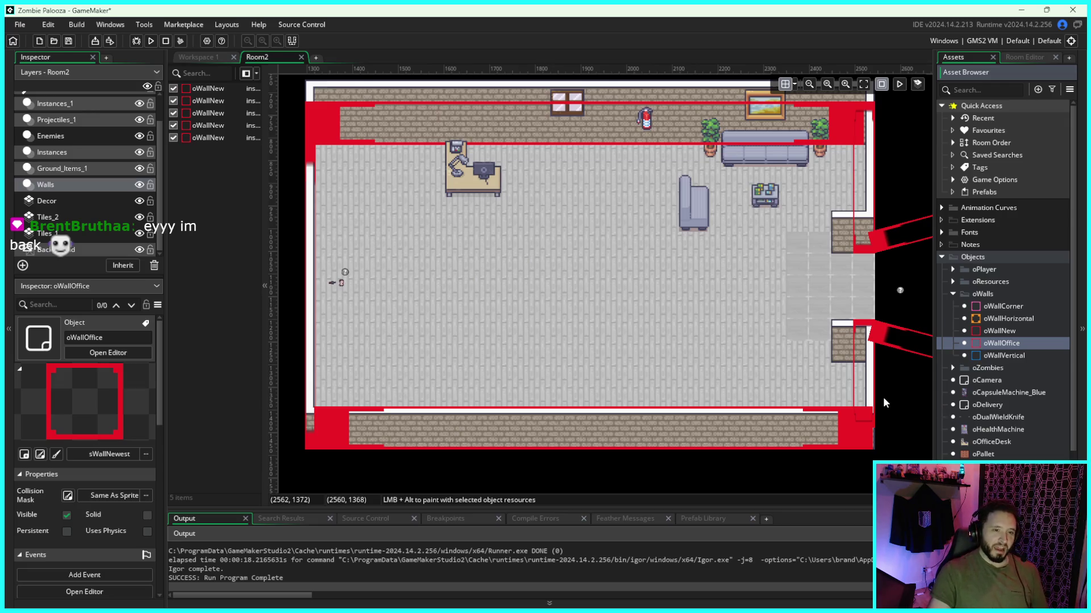
# Step: Drag an oWallNew instance onto the side sofa on the Walls layer
pyautogui.scroll(-1, 724, 364)
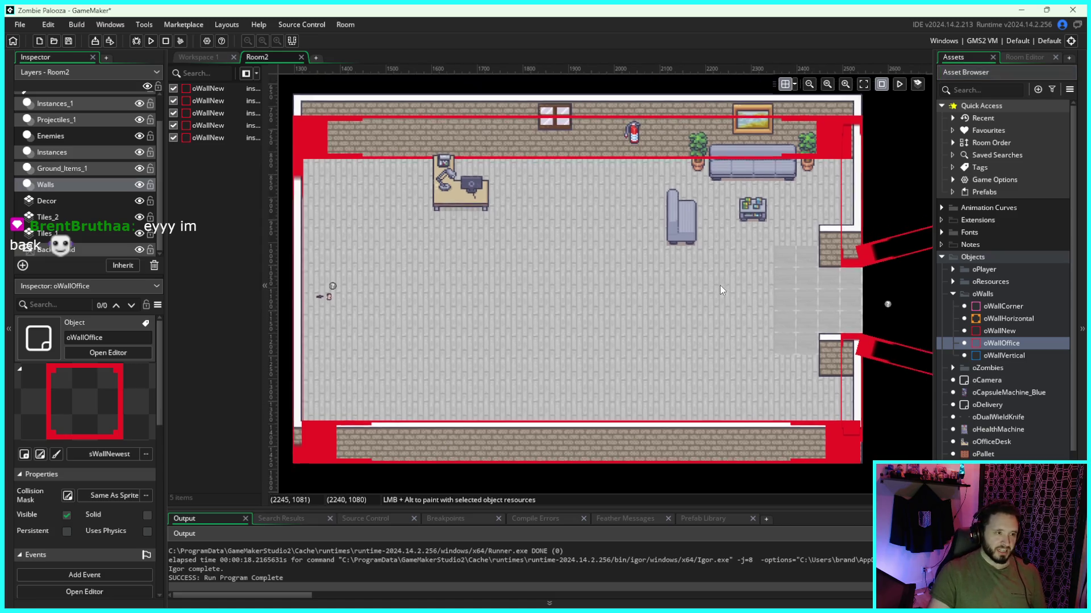
pyautogui.scroll(1, 782, 285)
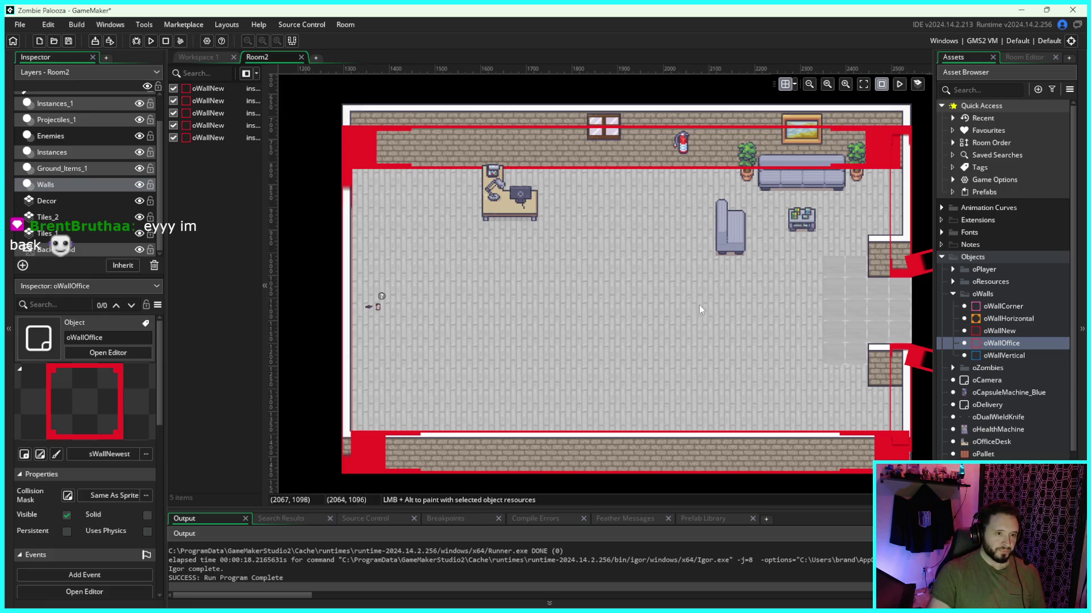
pyautogui.scroll(-1, 787, 268)
pyautogui.scroll(1, 778, 261)
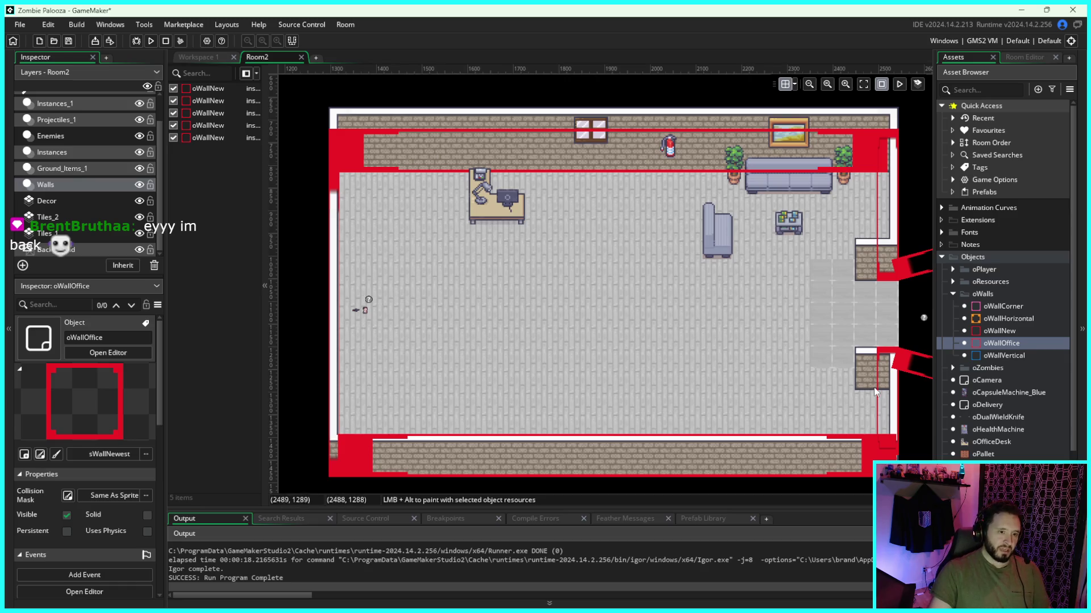
pyautogui.moveTo(755, 336)
pyautogui.mouseDown()
pyautogui.moveTo(779, 325)
pyautogui.moveTo(713, 335)
pyautogui.mouseUp()
pyautogui.scroll(2, 722, 319)
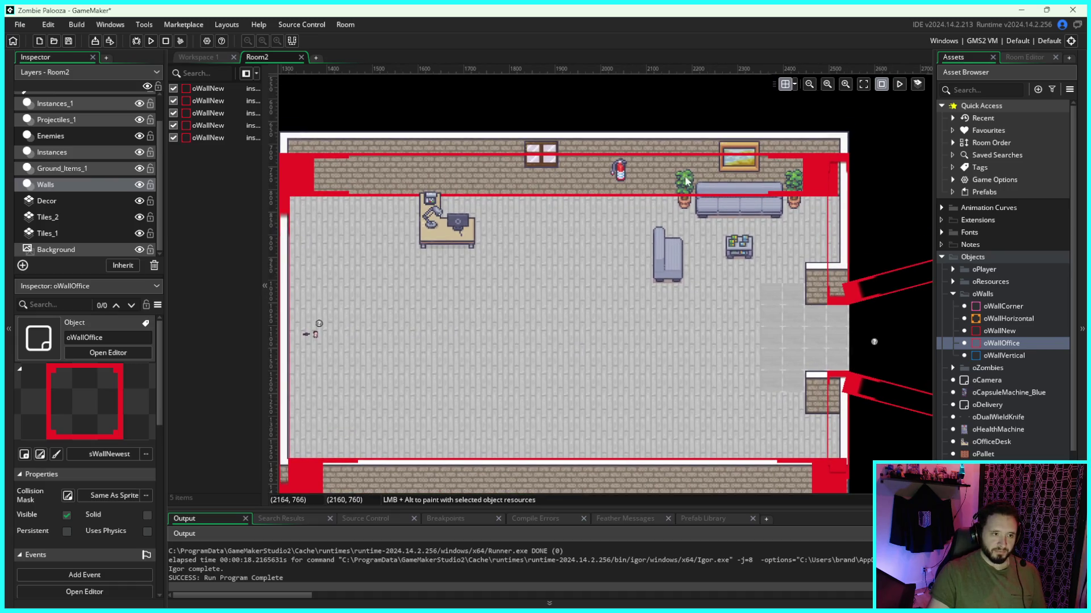
pyautogui.moveTo(887, 225); pyautogui.dragTo(868, 208)
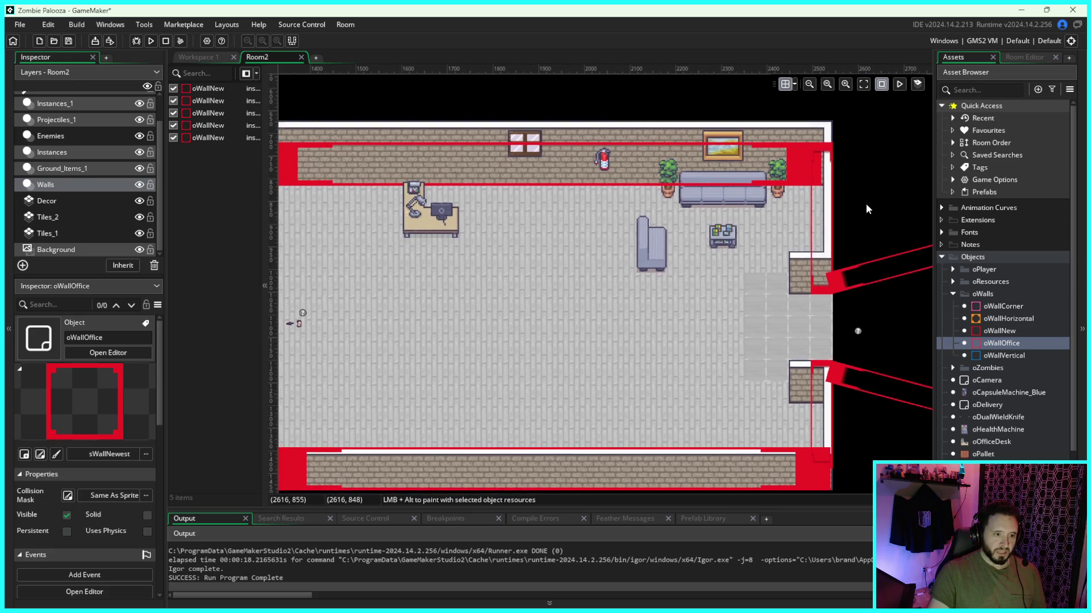
pyautogui.moveTo(631, 233); pyautogui.dragTo(656, 206)
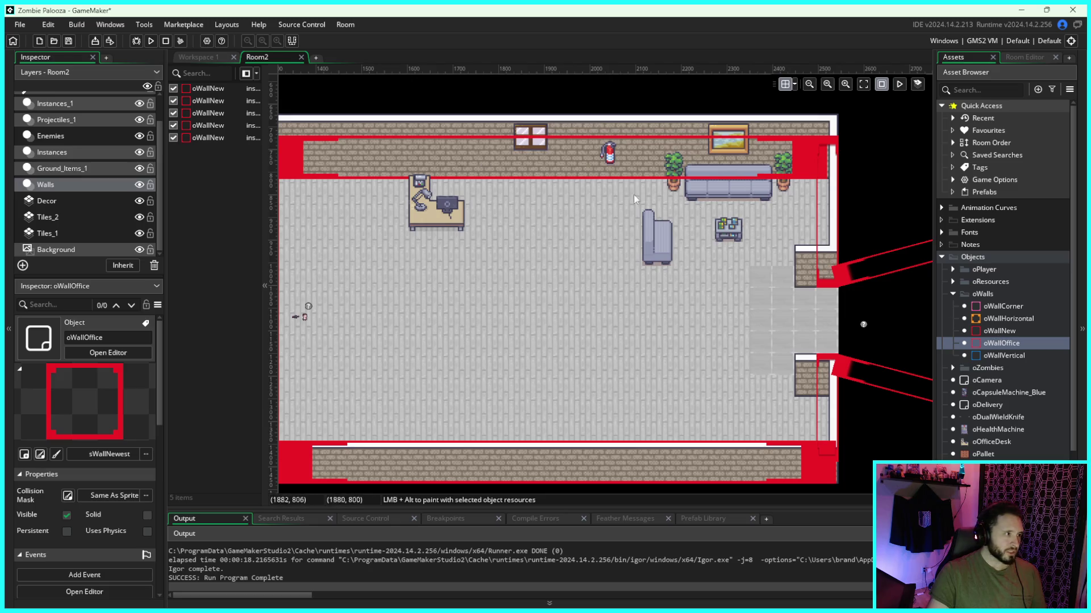
pyautogui.click(979, 330)
pyautogui.moveTo(979, 330); pyautogui.dragTo(653, 257)
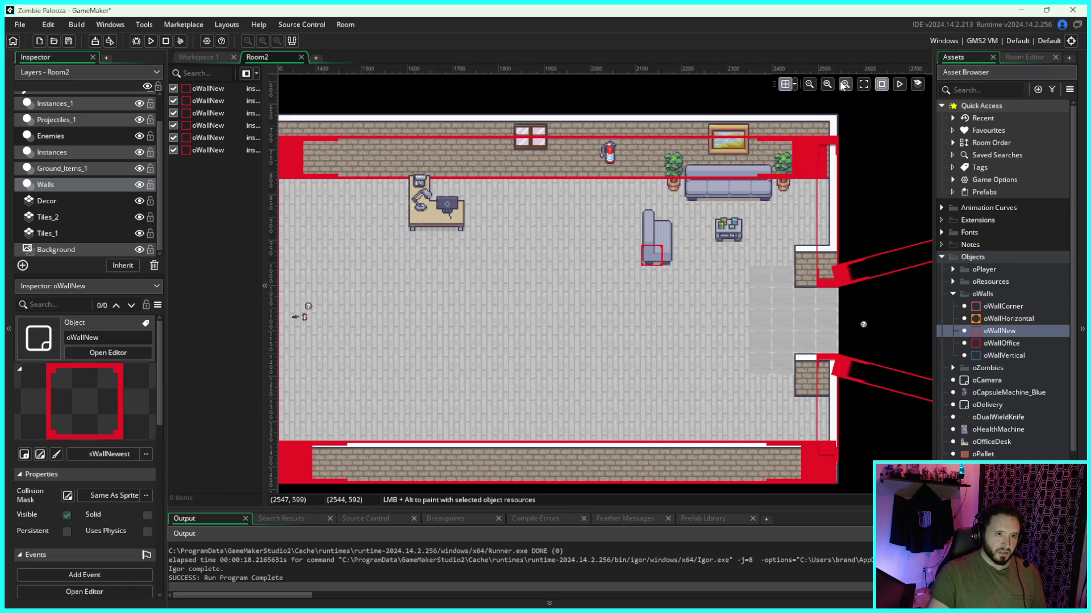
# Step: Cover the armchair, coffee table, sofa and both plants with oWallNew walls
pyautogui.scroll(5, 744, 261)
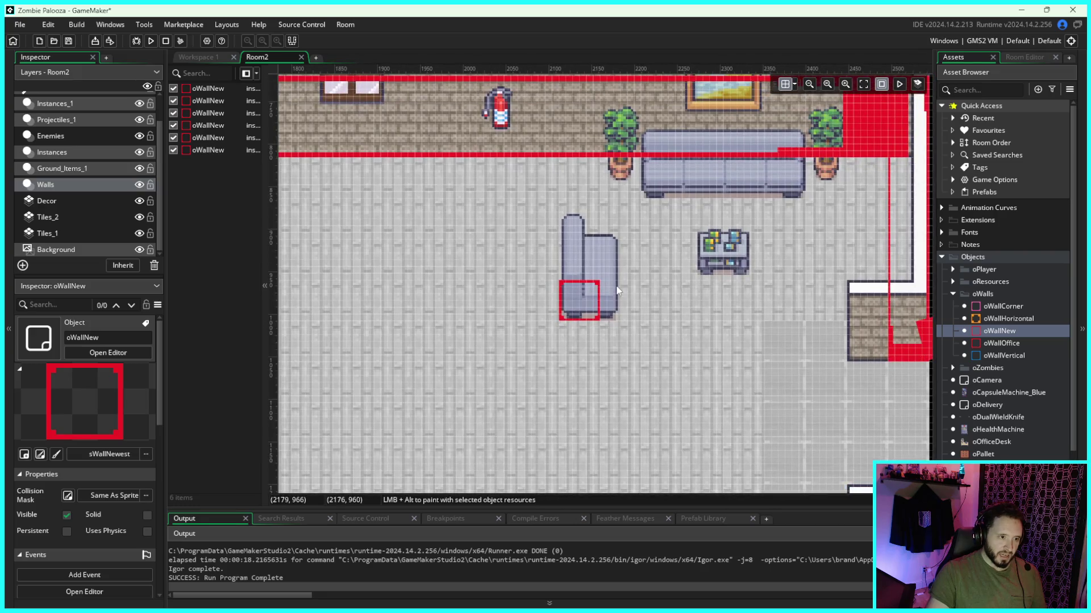
pyautogui.click(598, 293)
pyautogui.moveTo(599, 296)
pyautogui.mouseDown()
pyautogui.moveTo(622, 297)
pyautogui.moveTo(608, 227)
pyautogui.mouseUp()
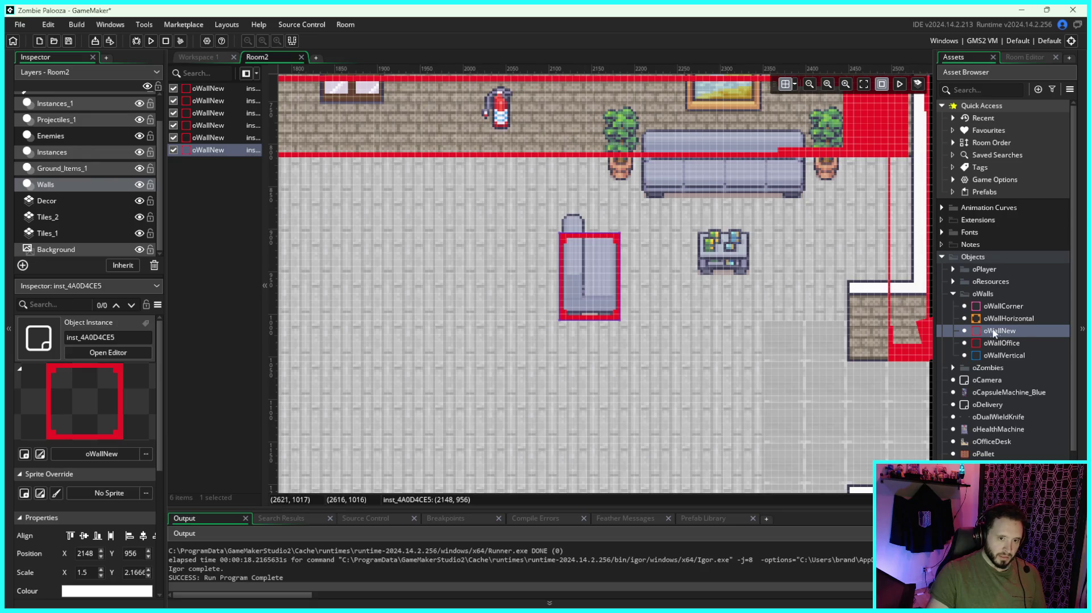
pyautogui.moveTo(978, 334)
pyautogui.mouseDown()
pyautogui.moveTo(713, 251)
pyautogui.moveTo(749, 252)
pyautogui.mouseUp()
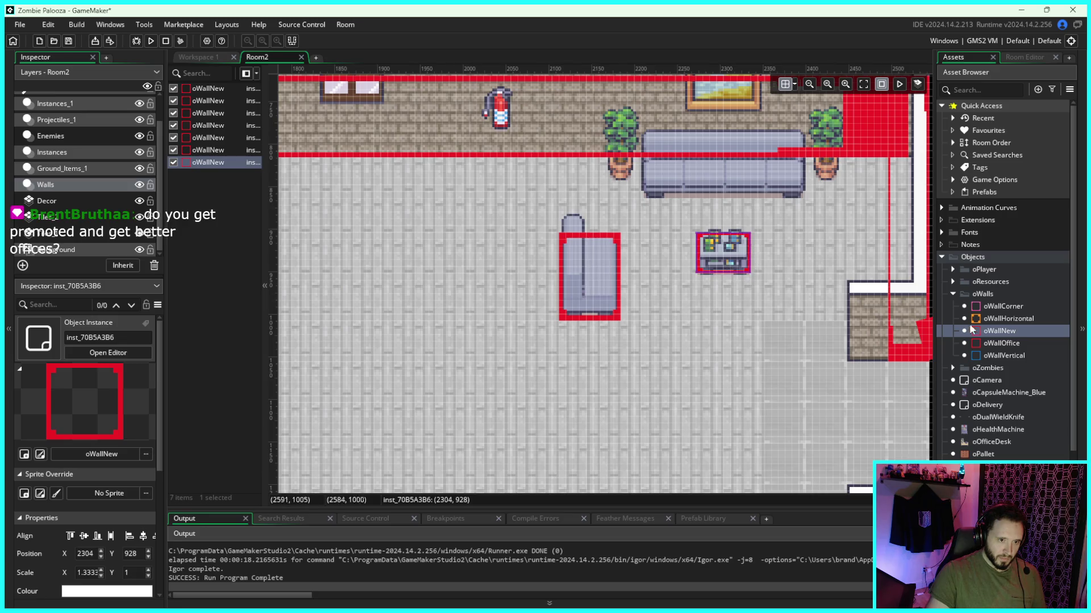
pyautogui.moveTo(977, 328)
pyautogui.mouseDown()
pyautogui.moveTo(667, 134)
pyautogui.moveTo(665, 181)
pyautogui.moveTo(804, 175)
pyautogui.mouseUp()
pyautogui.moveTo(978, 329)
pyautogui.mouseDown()
pyautogui.moveTo(858, 184)
pyautogui.moveTo(827, 166)
pyautogui.mouseUp()
pyautogui.moveTo(972, 331); pyautogui.dragTo(623, 168)
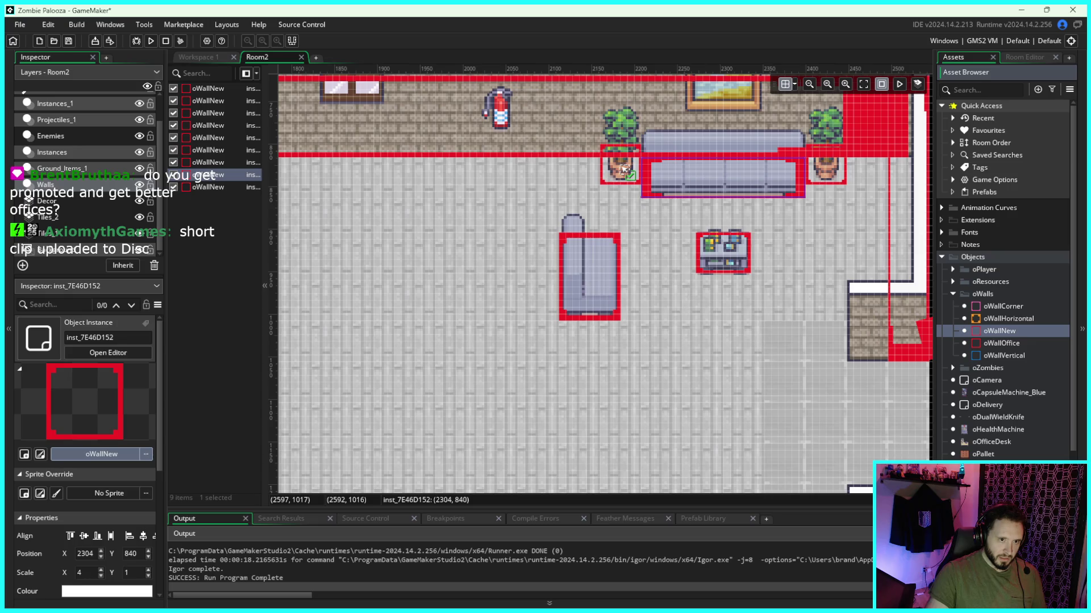
# Step: Save the project with Ctrl+S and bring the Discord window to the centre
pyautogui.moveTo(623, 168); pyautogui.dragTo(623, 168)
pyautogui.scroll(-5, 639, 186)
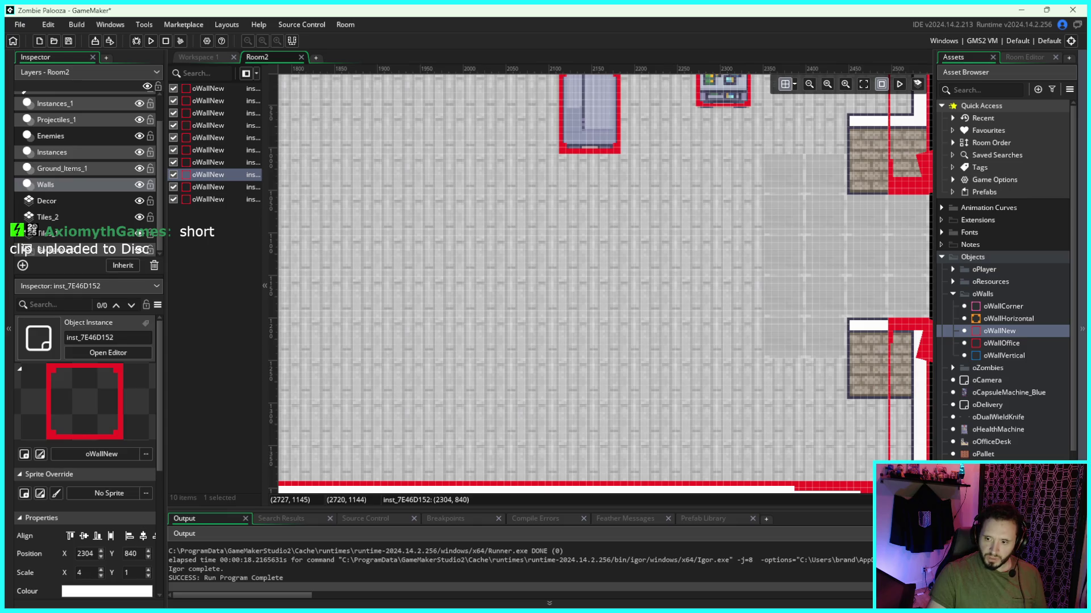
pyautogui.hotkey('ctrl', 's')
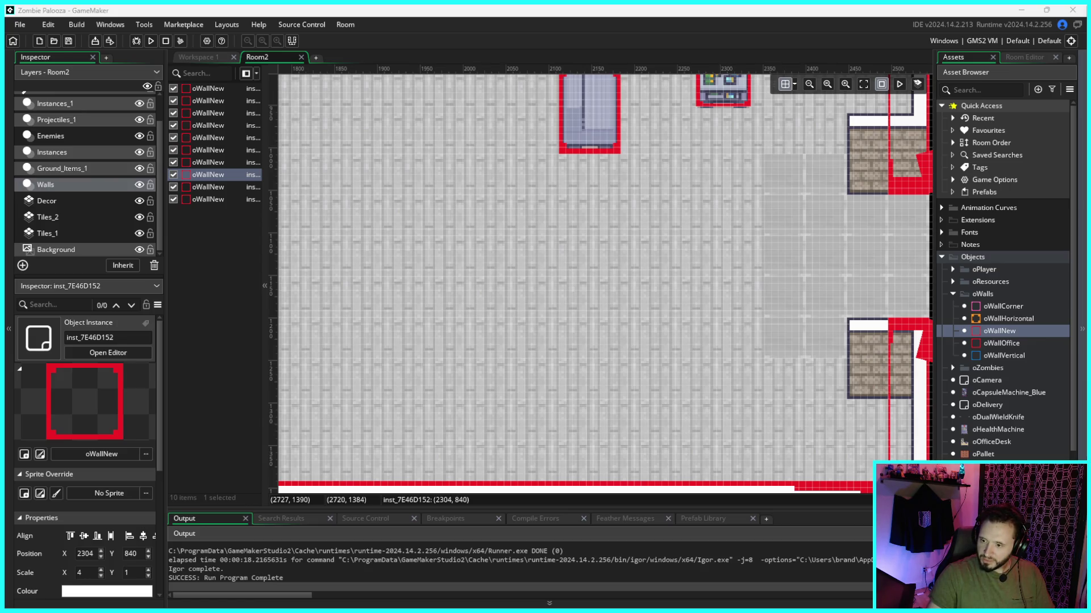
pyautogui.moveTo(1090, 101); pyautogui.dragTo(709, 101)
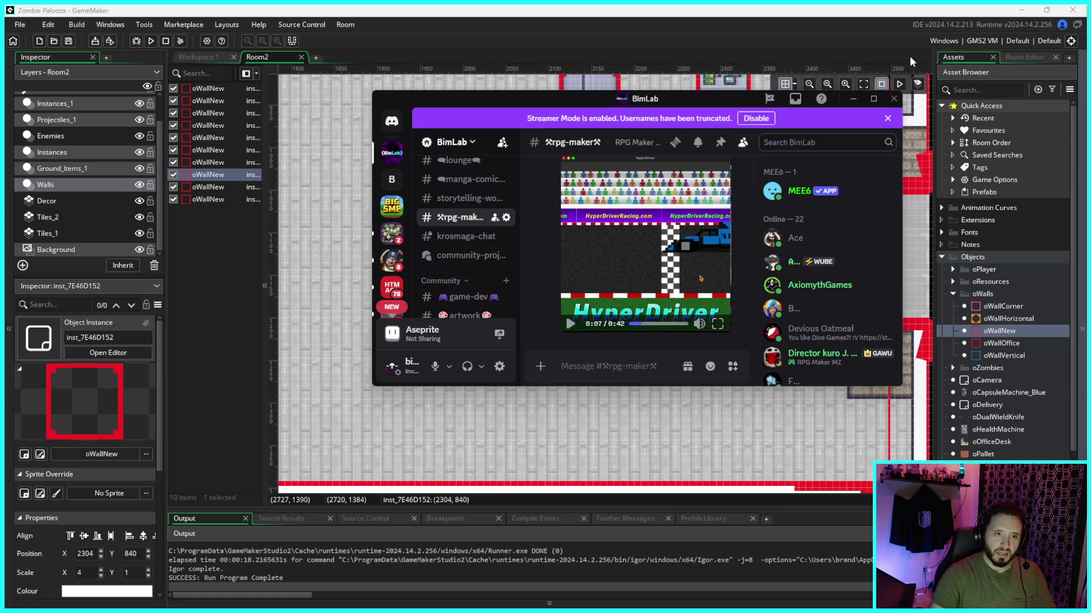
# Step: Maximize Discord and watch the HyperDriver clip full screen from 0:00
pyautogui.click(874, 101)
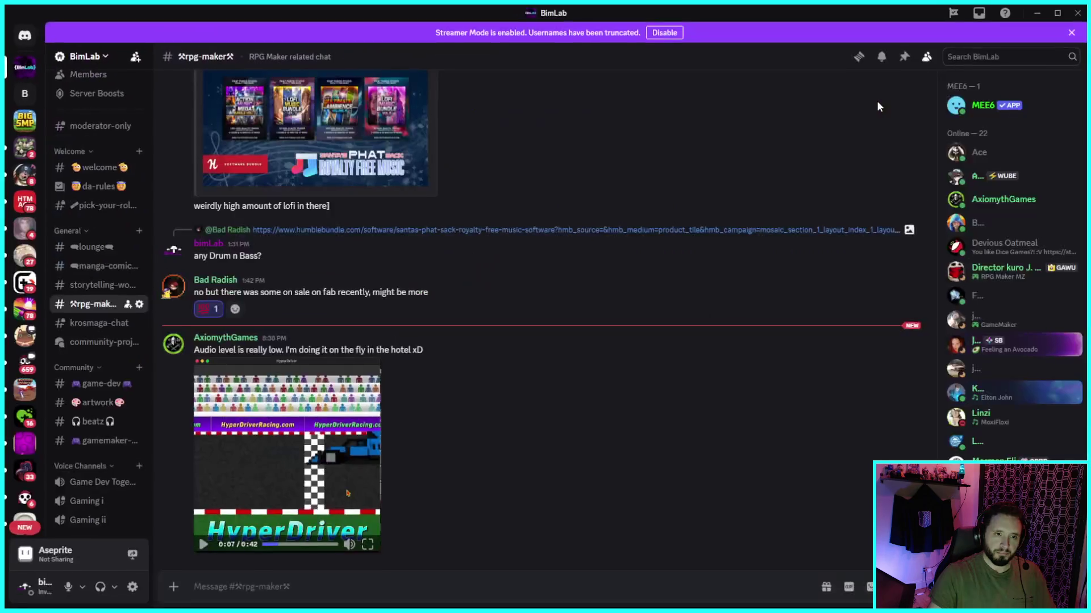
pyautogui.click(264, 546)
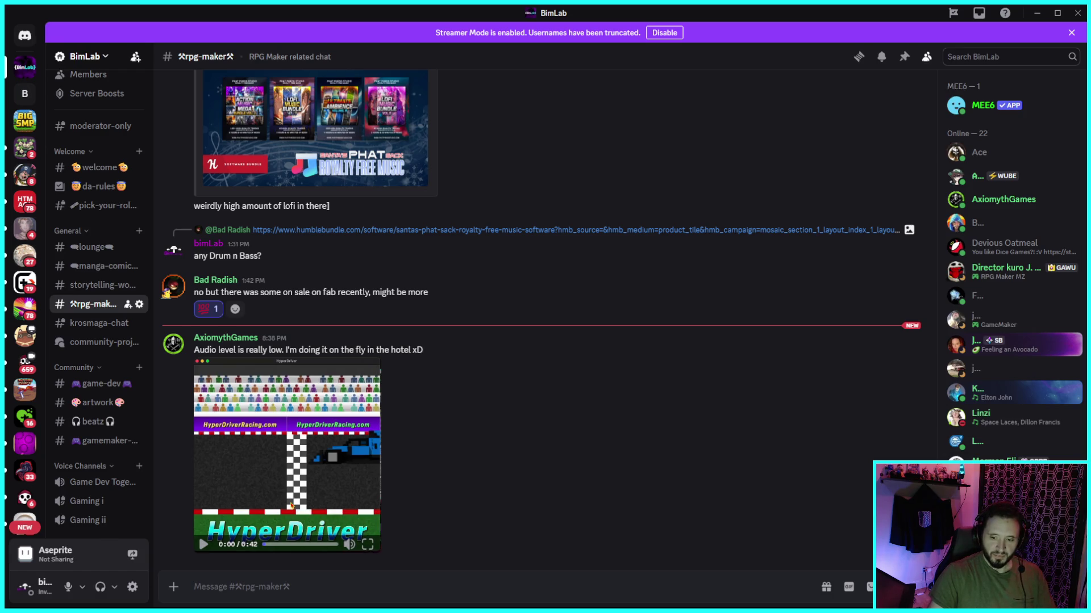
pyautogui.click(368, 545)
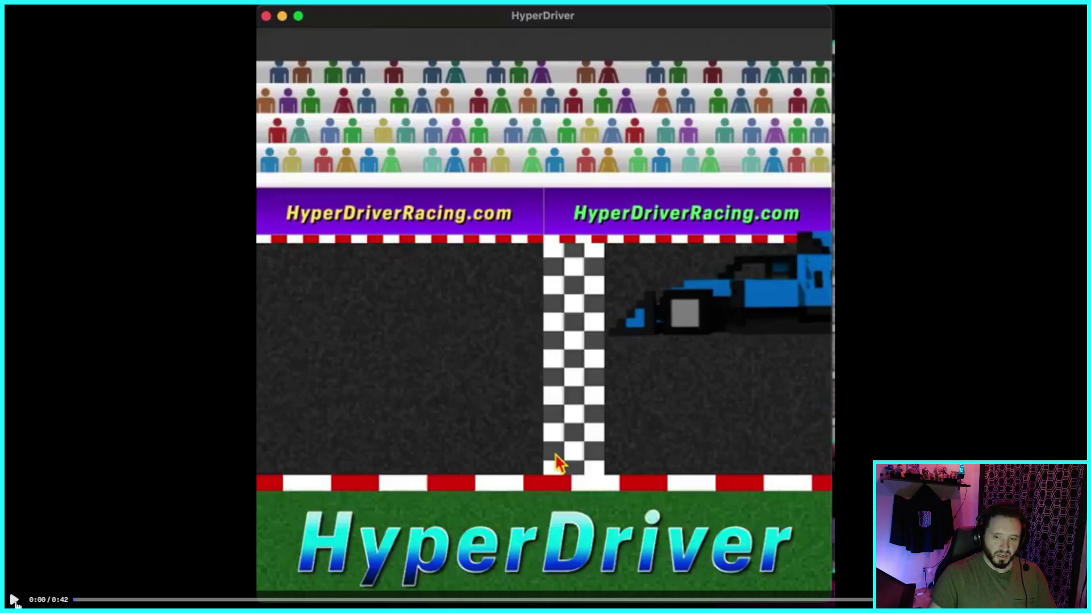
# Step: Play the HyperDriver clip, raise the volume, and restart it near the beginning
pyautogui.click(14, 601)
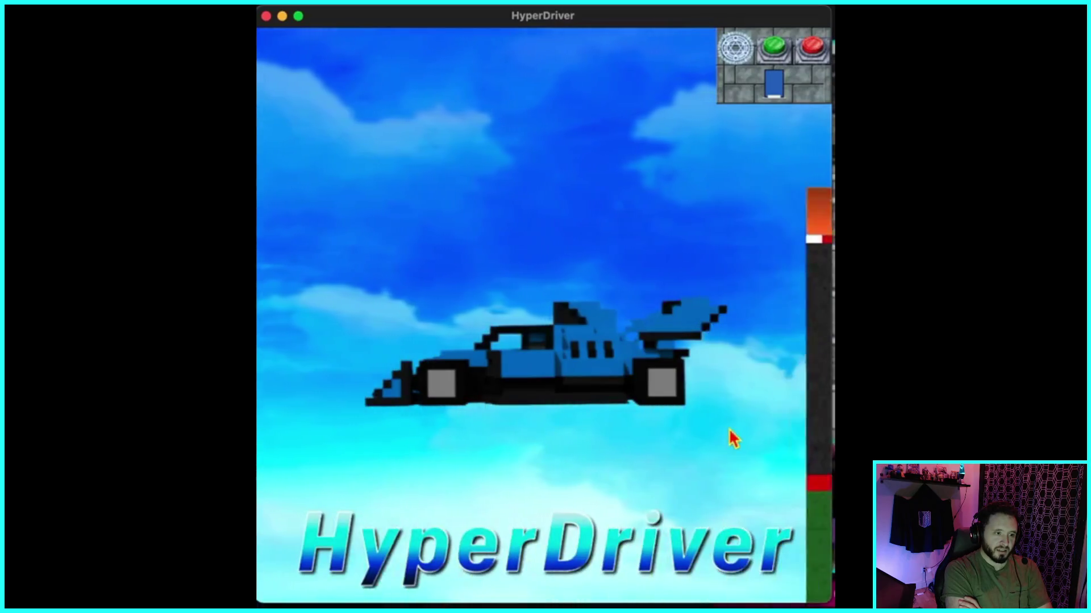
pyautogui.press('XF86AudioRaiseVolume')
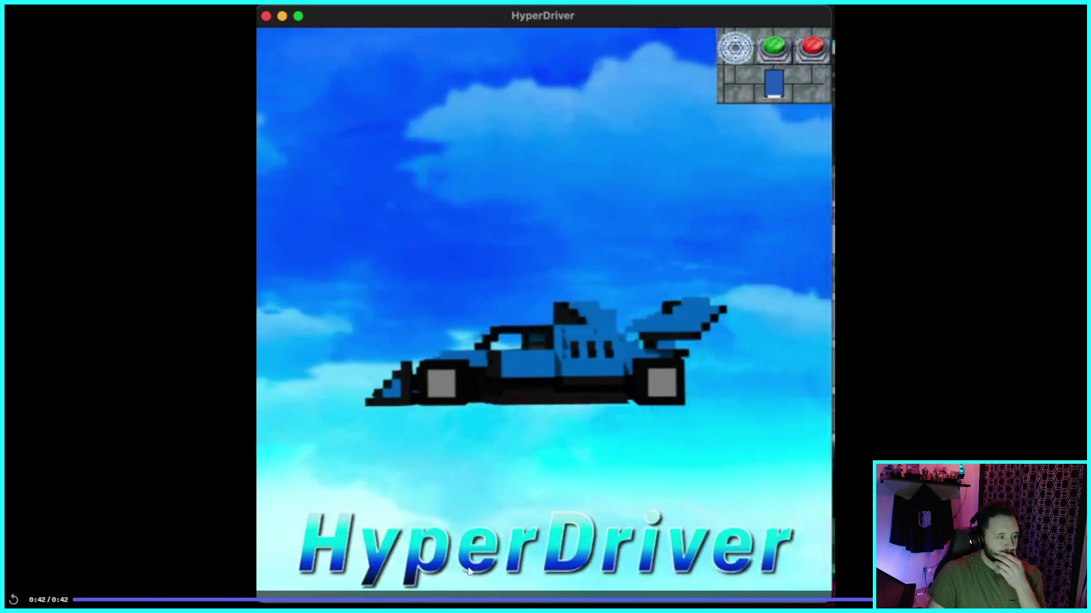
pyautogui.click(110, 597)
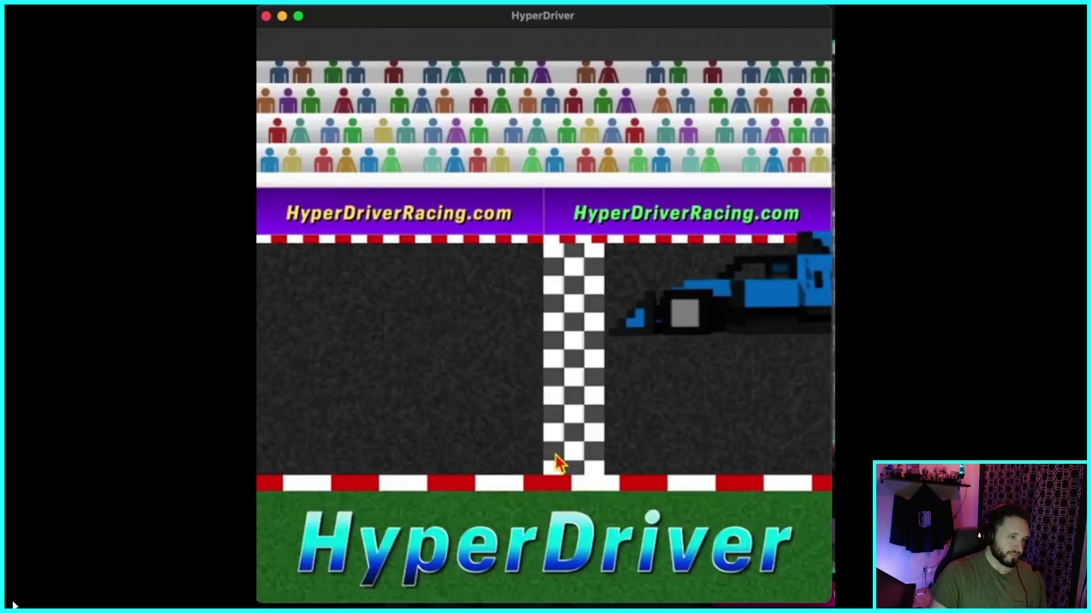
pyautogui.moveTo(13, 603)
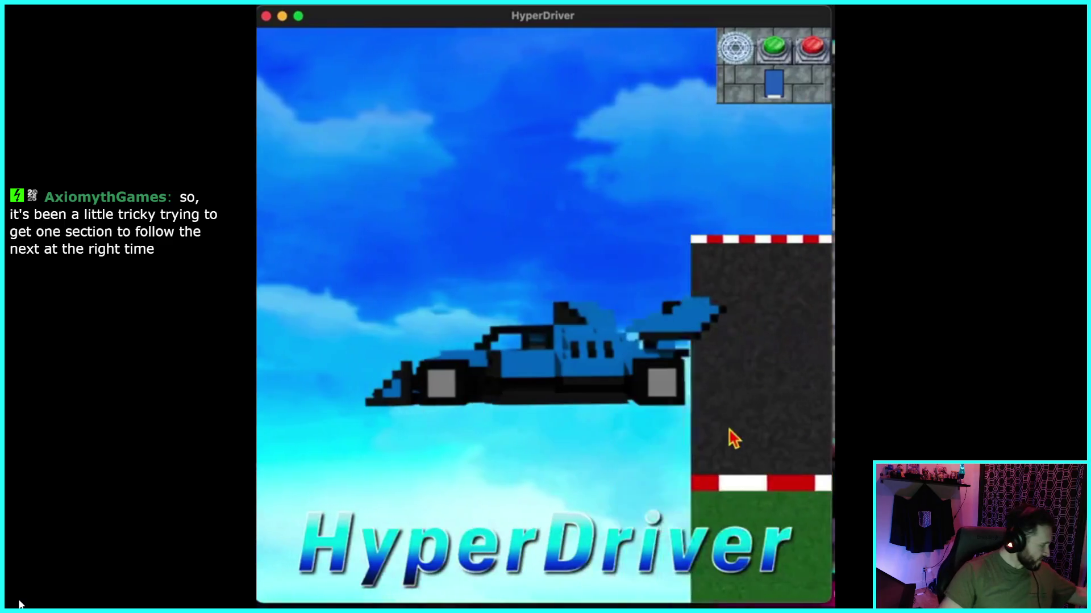
pyautogui.moveTo(68, 573)
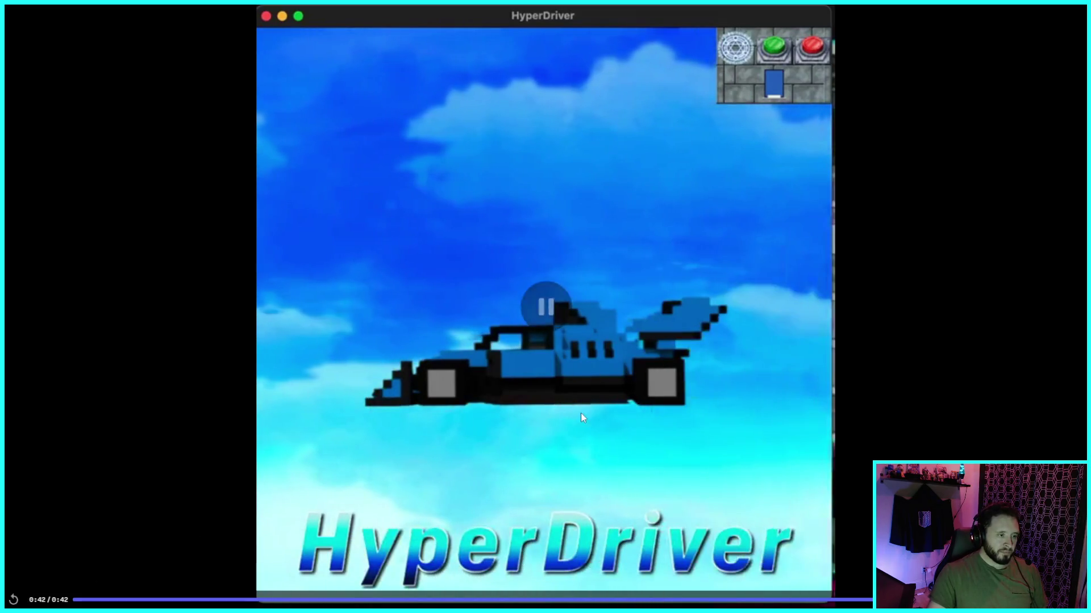
# Step: Replay the clip louder, pause it at 0:29, exit full screen and restore Discord's window
pyautogui.click(86, 601)
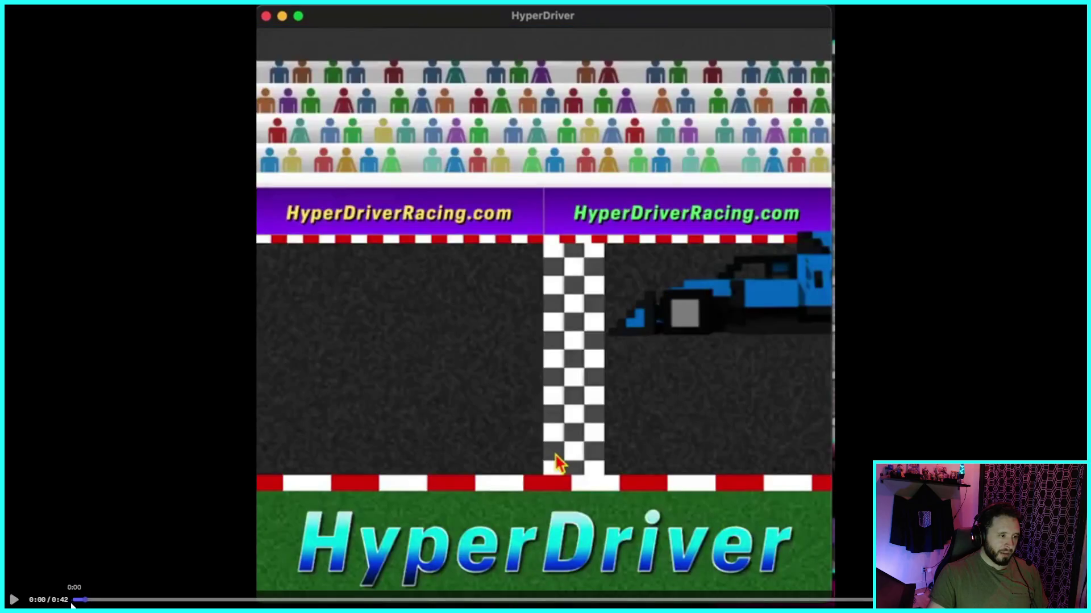
pyautogui.click(14, 601)
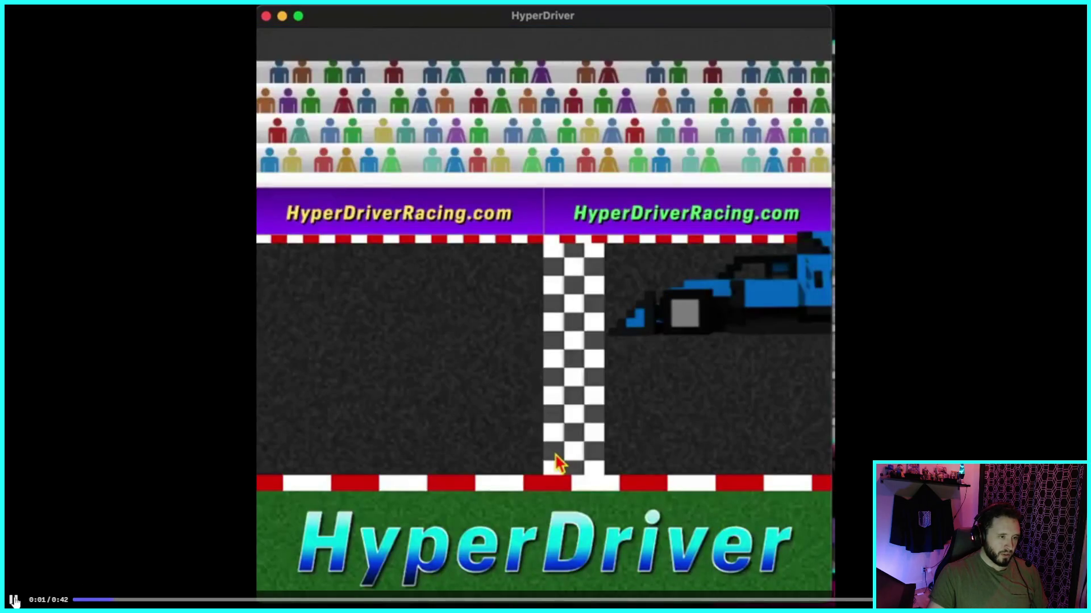
pyautogui.moveTo(27, 602)
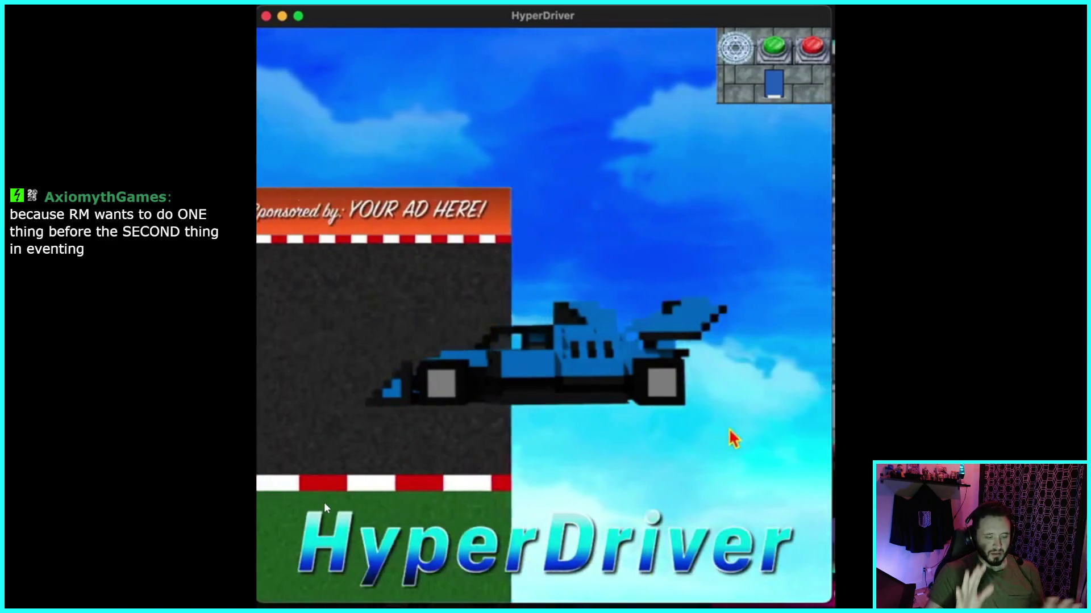
pyautogui.press('Up')
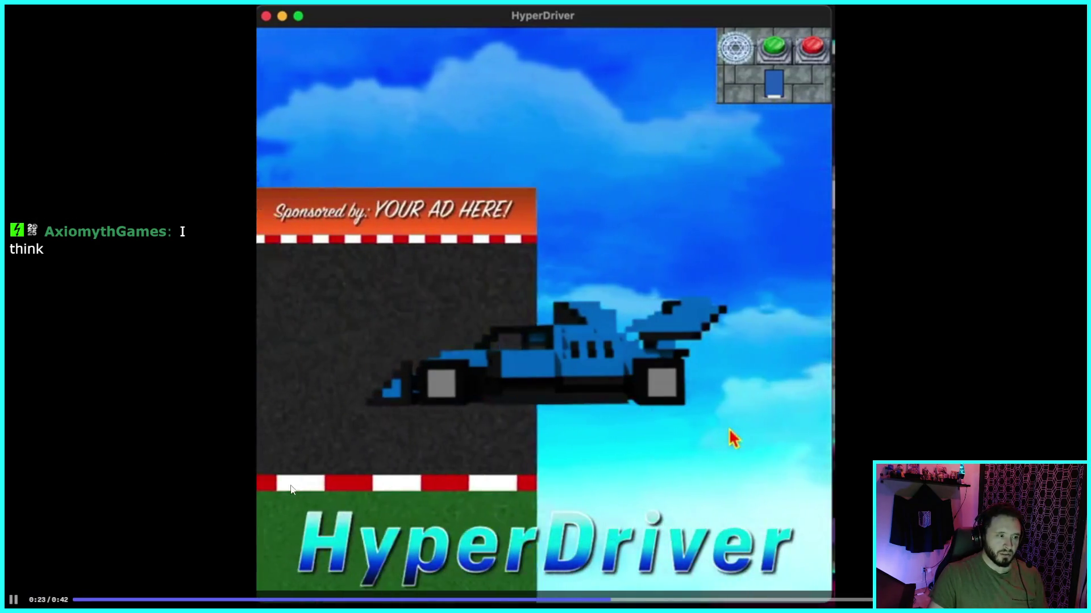
pyautogui.click(696, 415)
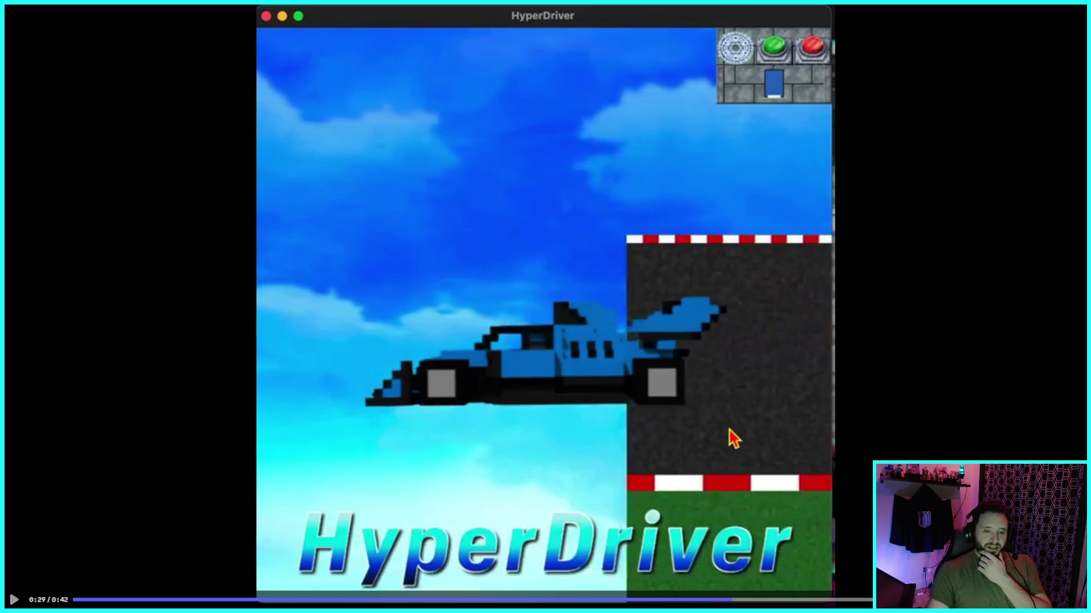
pyautogui.press('Escape')
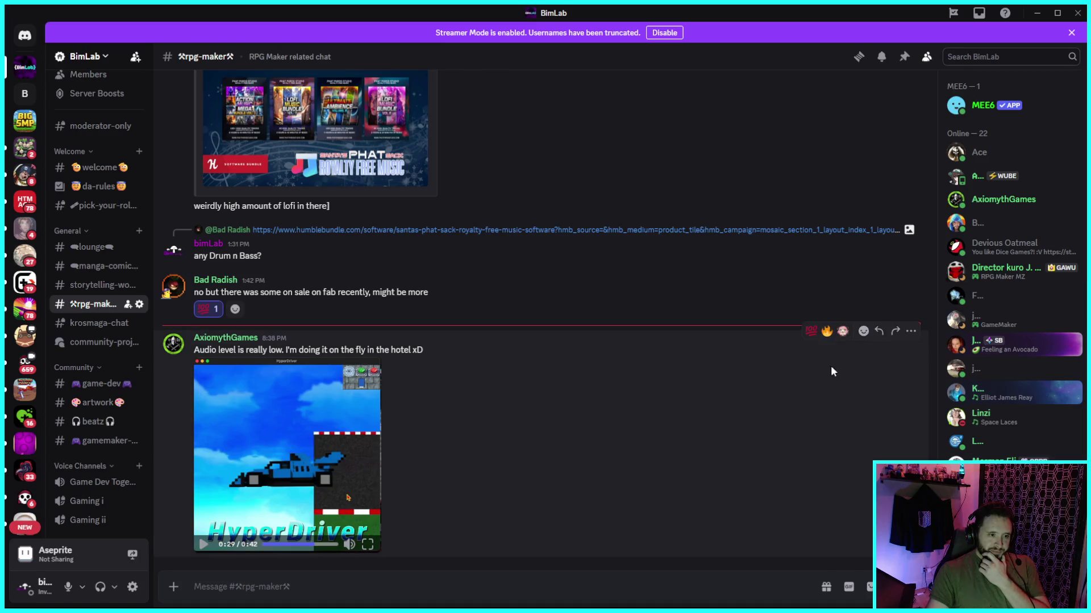
pyautogui.click(1057, 12)
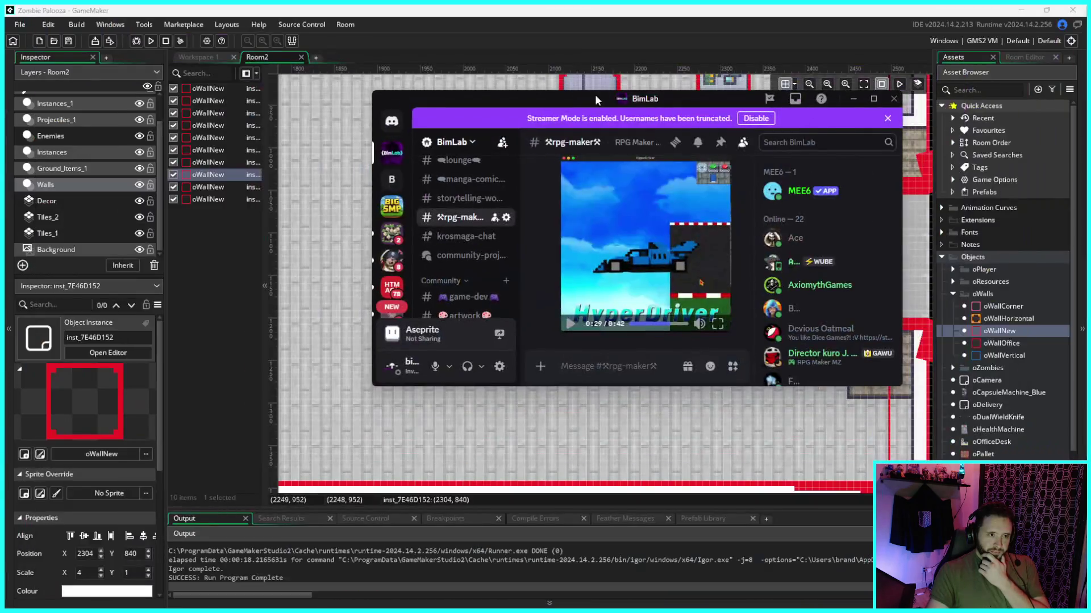
# Step: Move Discord aside, deselect the wall, zoom the room out twice, and run Zombie Palooza
pyautogui.moveTo(560, 99); pyautogui.dragTo(0, 99)
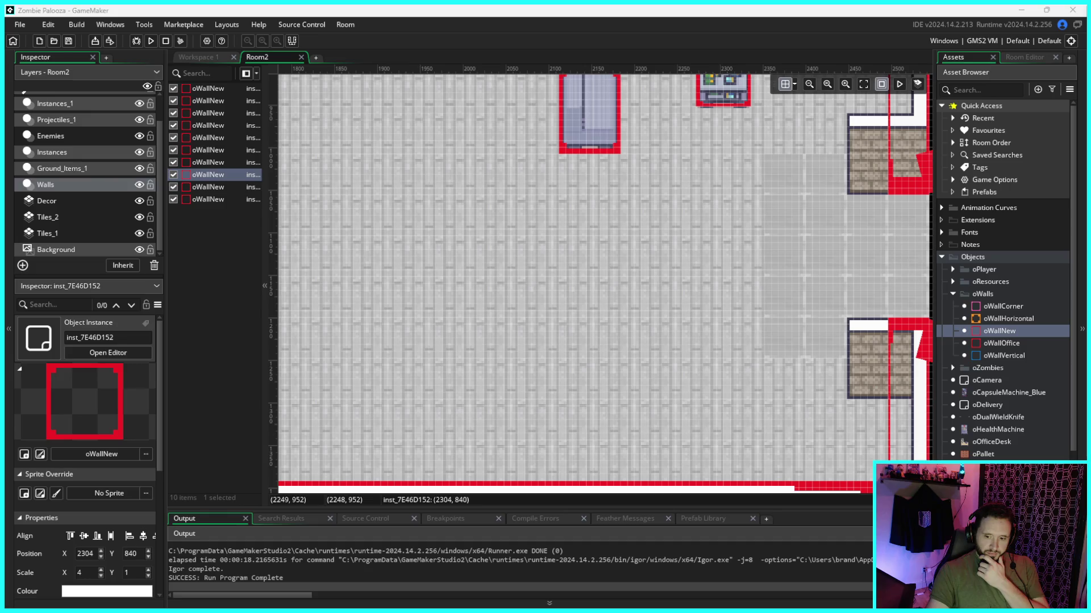
pyautogui.click(740, 194)
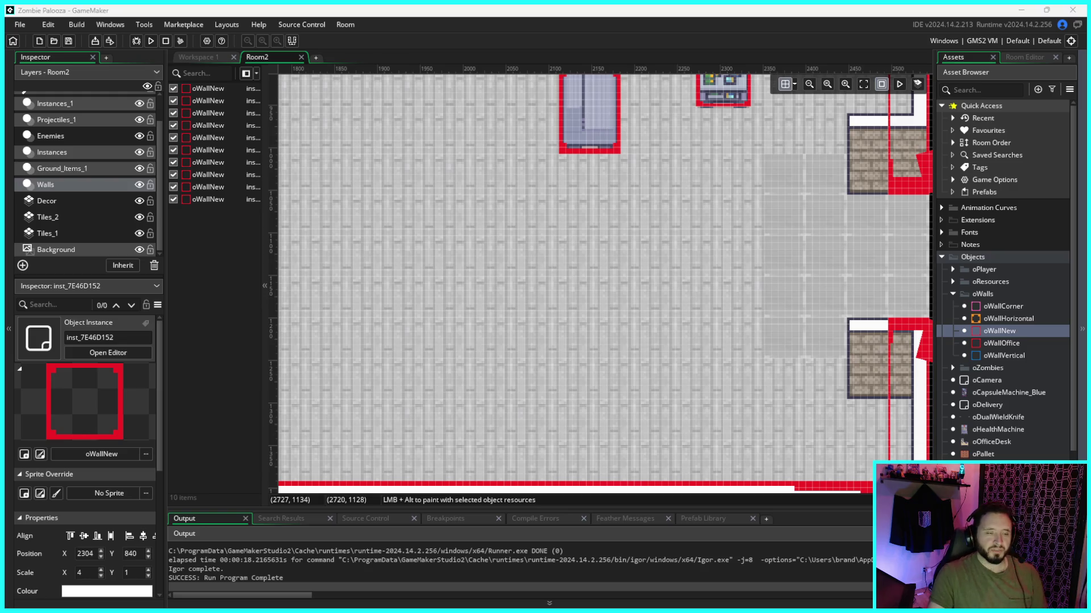
pyautogui.click(808, 84)
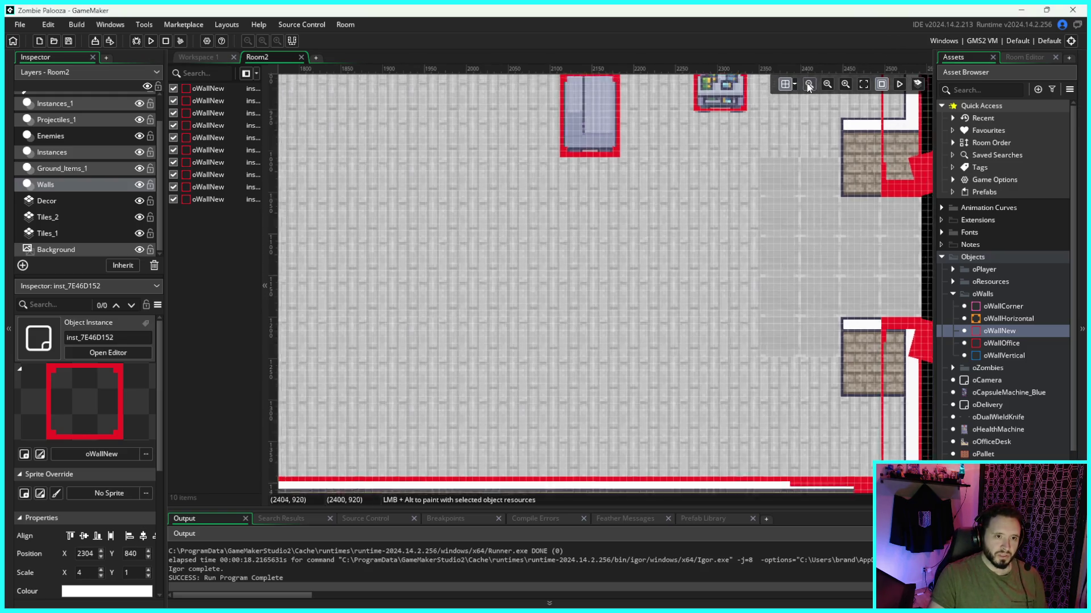
pyautogui.click(809, 84)
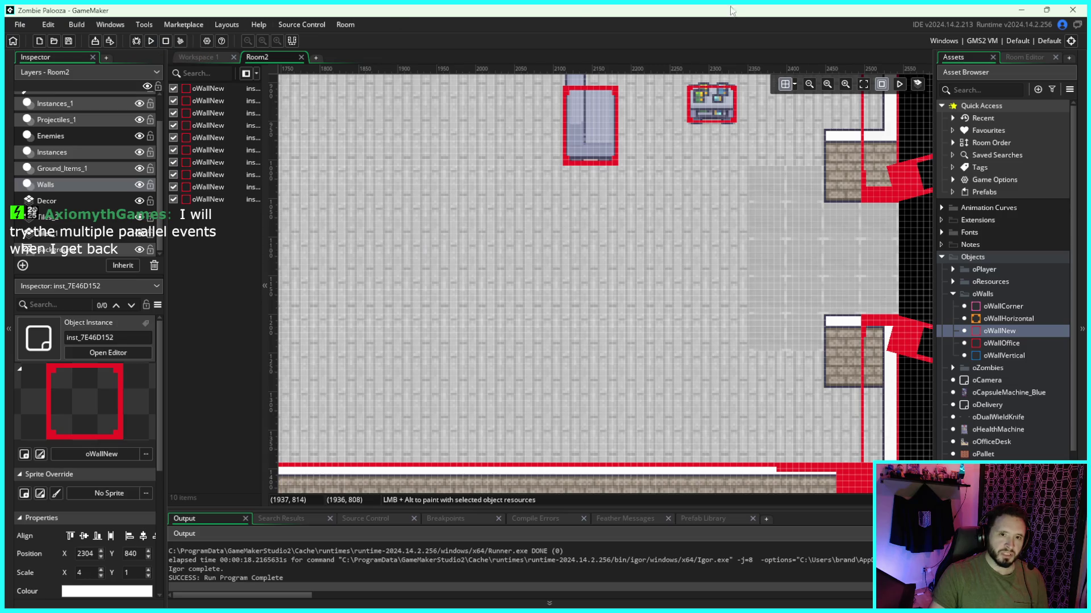
pyautogui.click(150, 41)
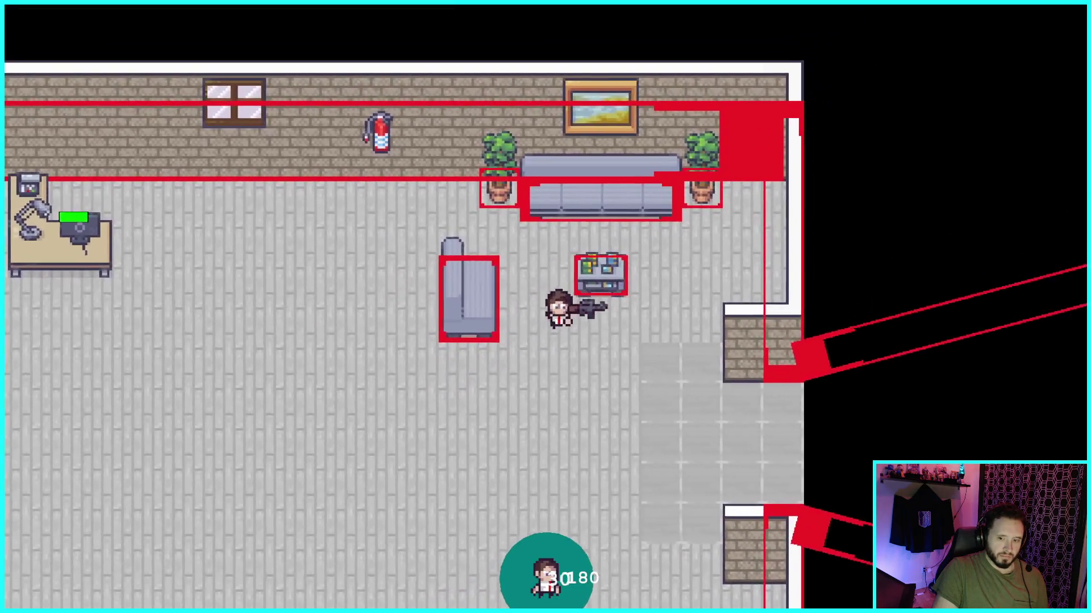
# Step: Walk the player around the office with WASD, swing the bat at zombies, then quit
pyautogui.press('s')
pyautogui.press('a')
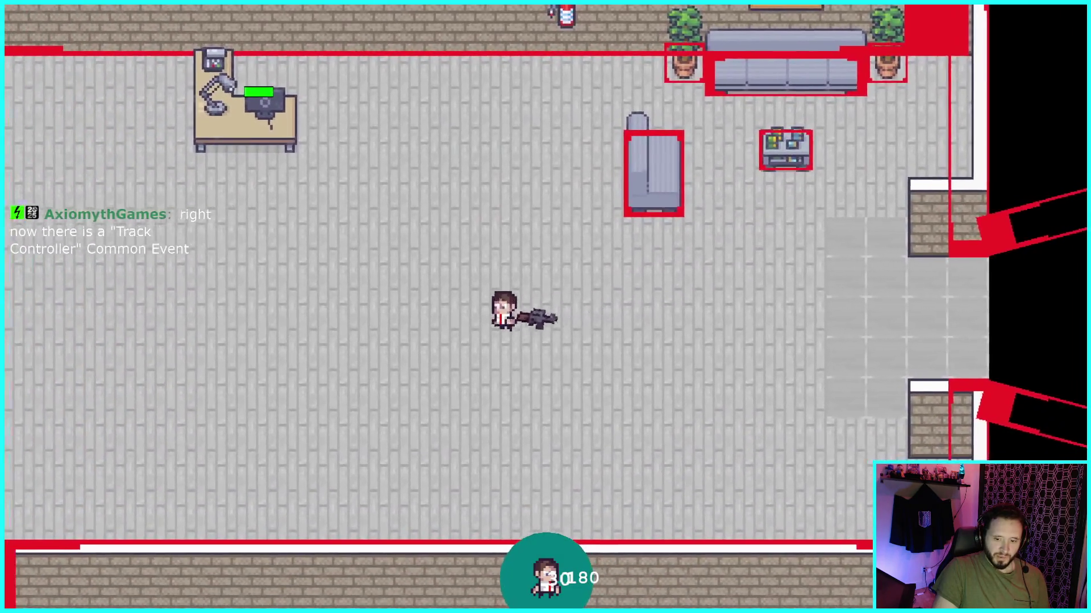
pyautogui.press('d')
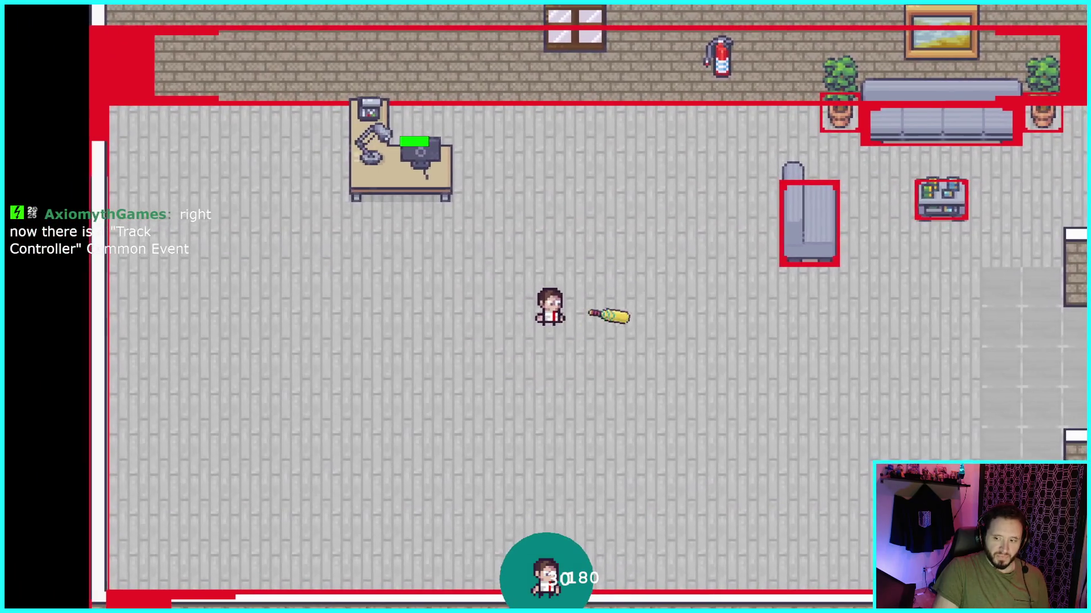
pyautogui.press('d')
pyautogui.press('w')
pyautogui.press('d')
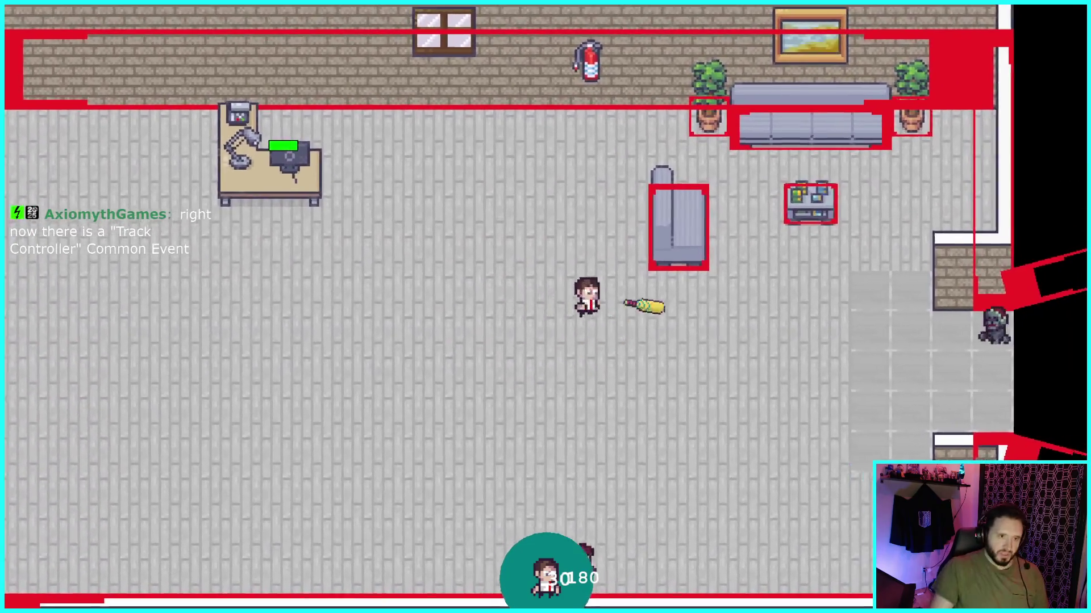
pyautogui.press('s')
pyautogui.press('d')
pyautogui.press('d')
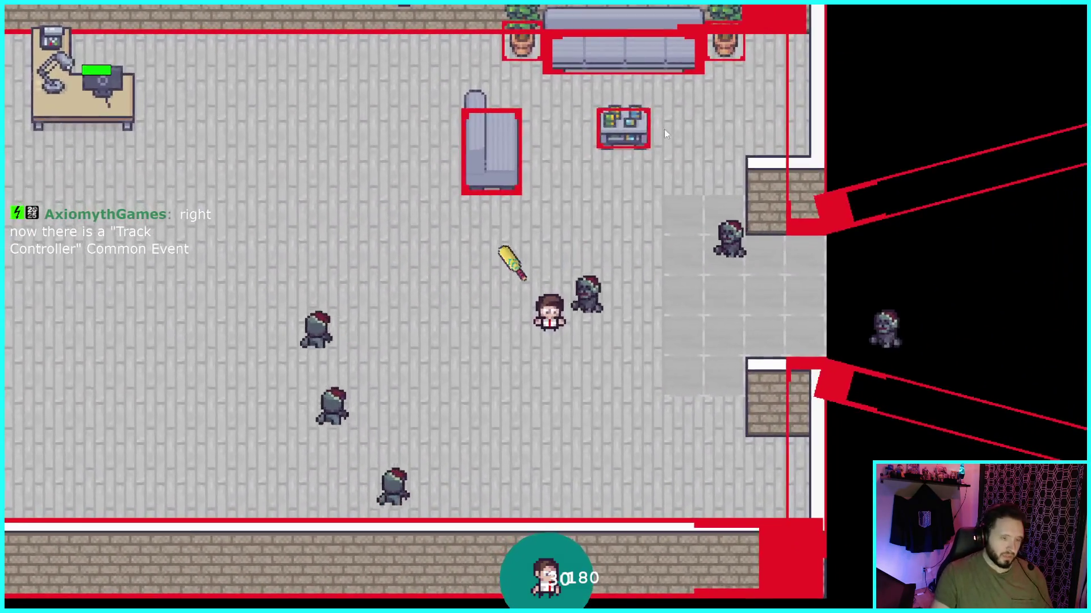
pyautogui.press('a')
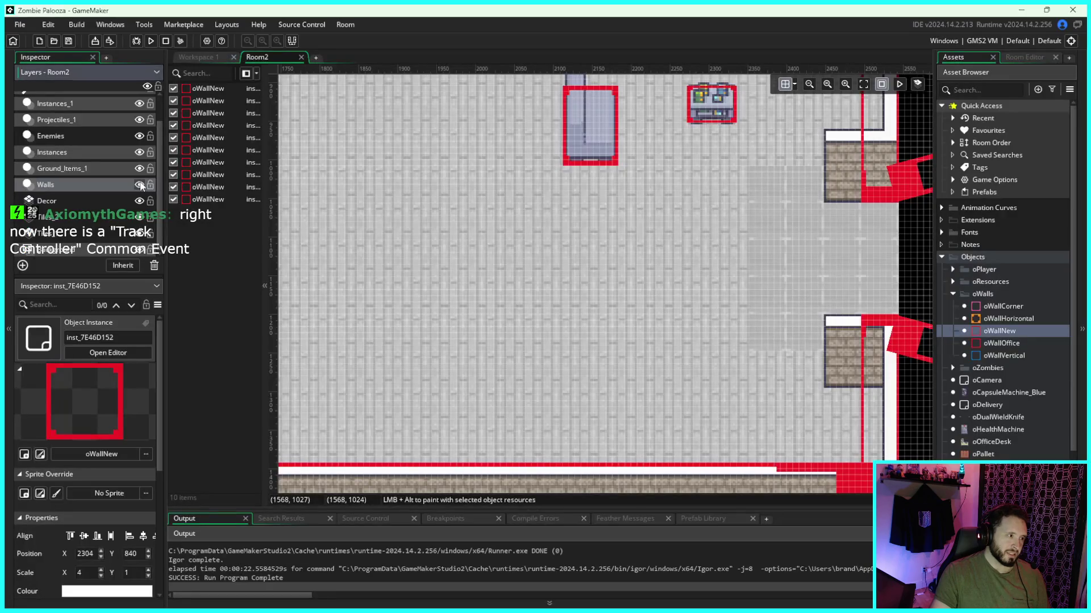
# Step: Run the game again for a second playtest of the player fighting zombies in the office
pyautogui.click(151, 45)
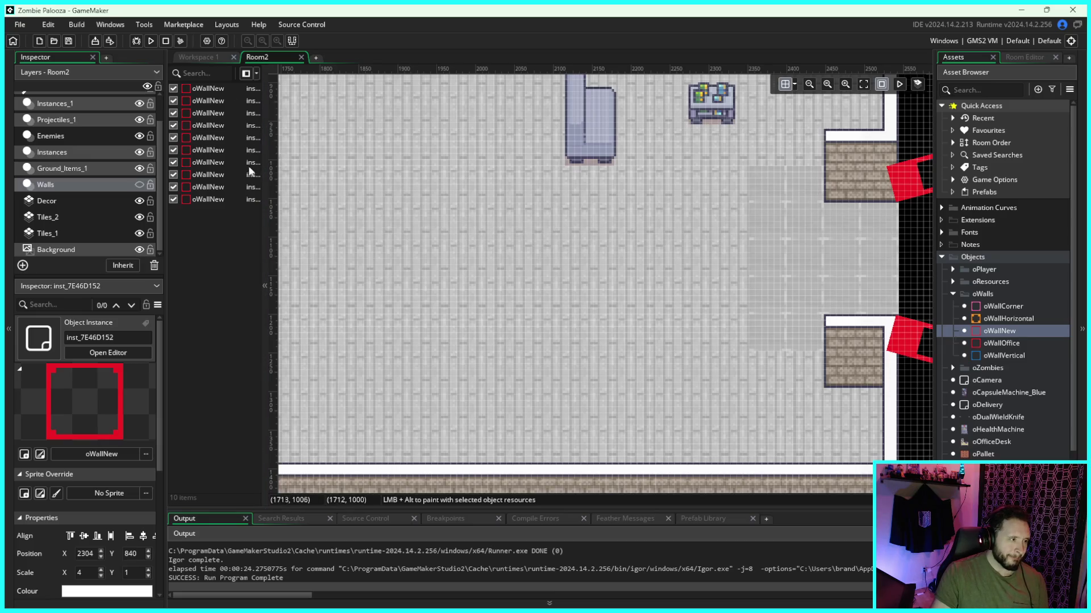
pyautogui.scroll(2, 88, 210)
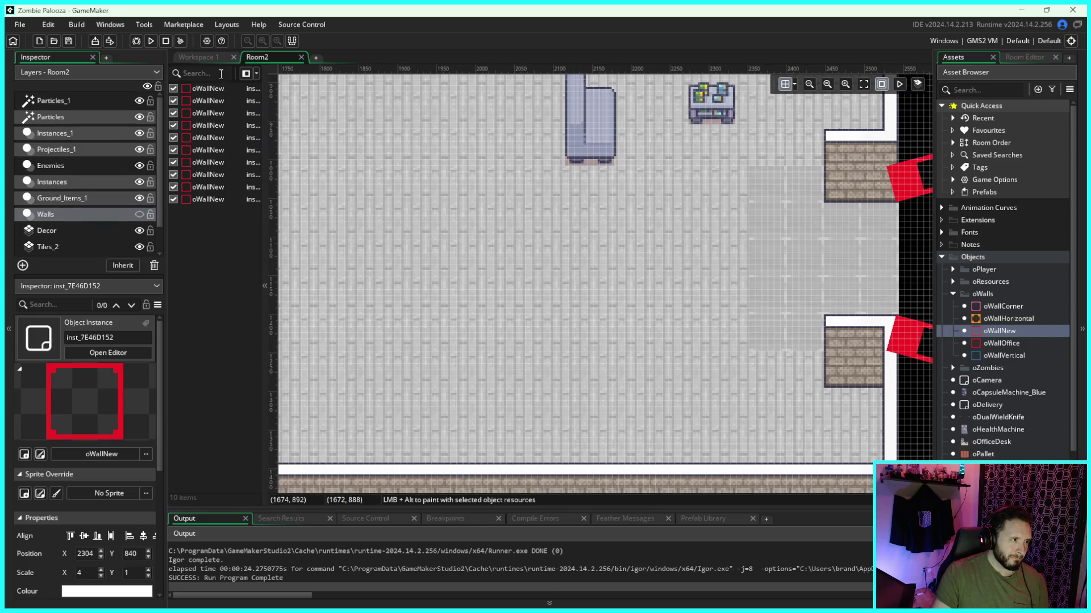
# Step: In the tsOfficeDecor workspace, collapse oWalls, expand oZombies and oPlayer, and open the oPlayer object
pyautogui.click(215, 59)
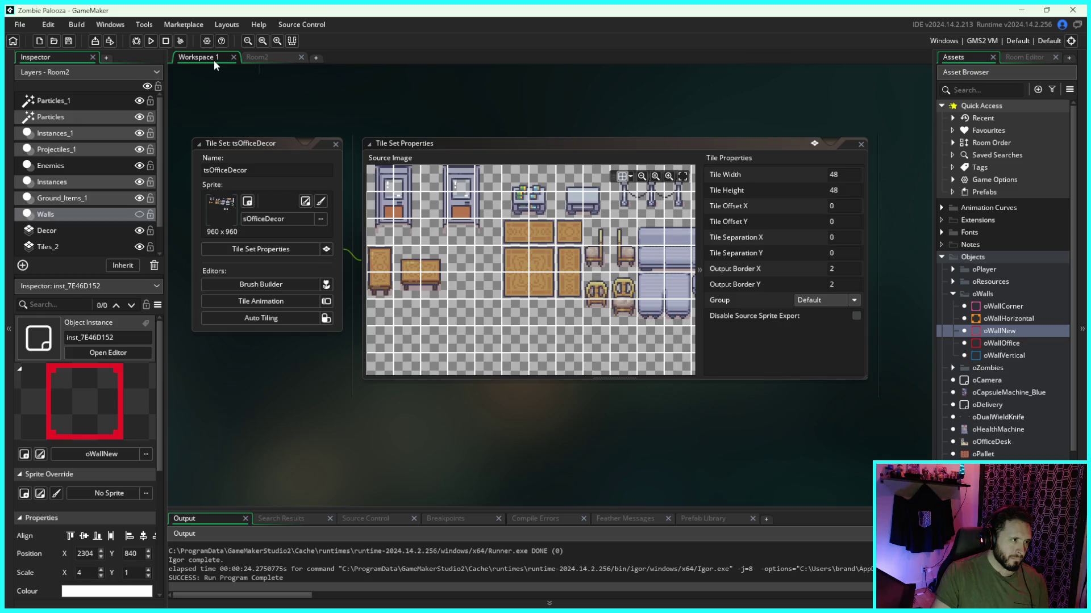
pyautogui.click(956, 293)
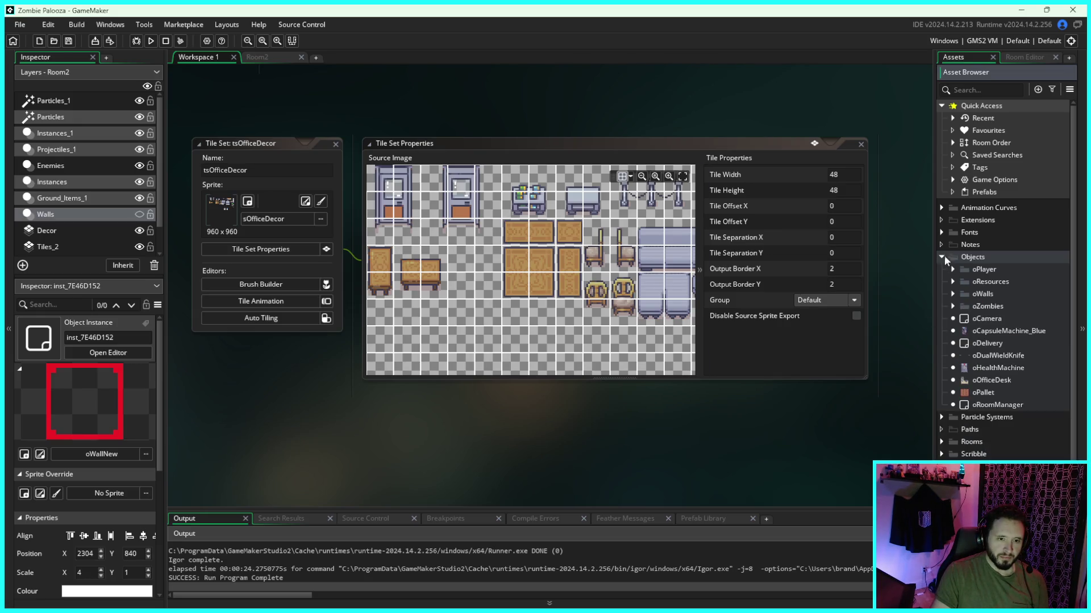
pyautogui.click(954, 307)
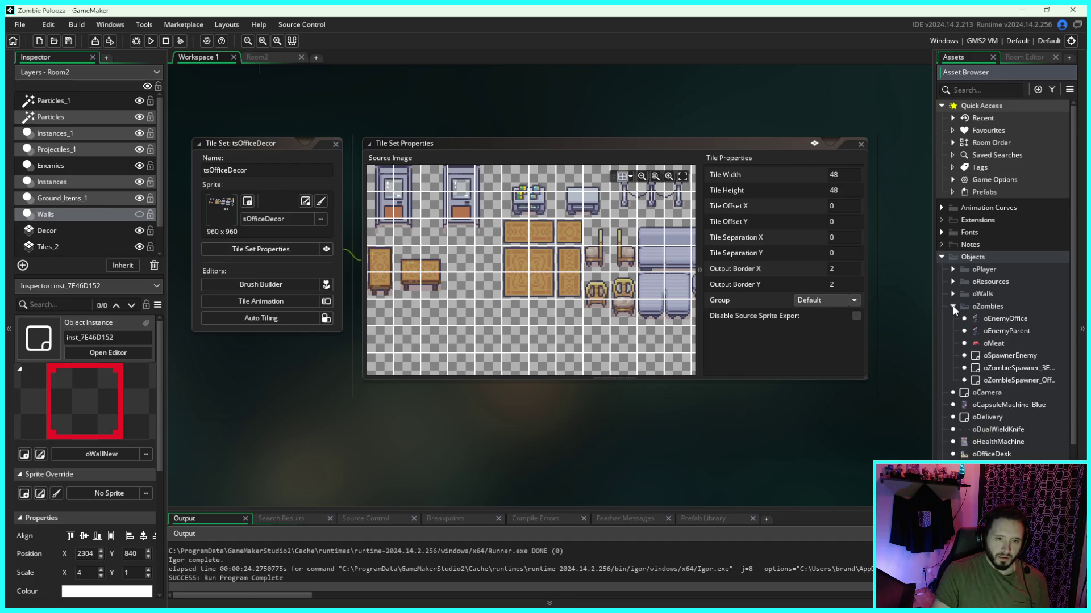
pyautogui.click(953, 270)
pyautogui.doubleClick(1011, 346)
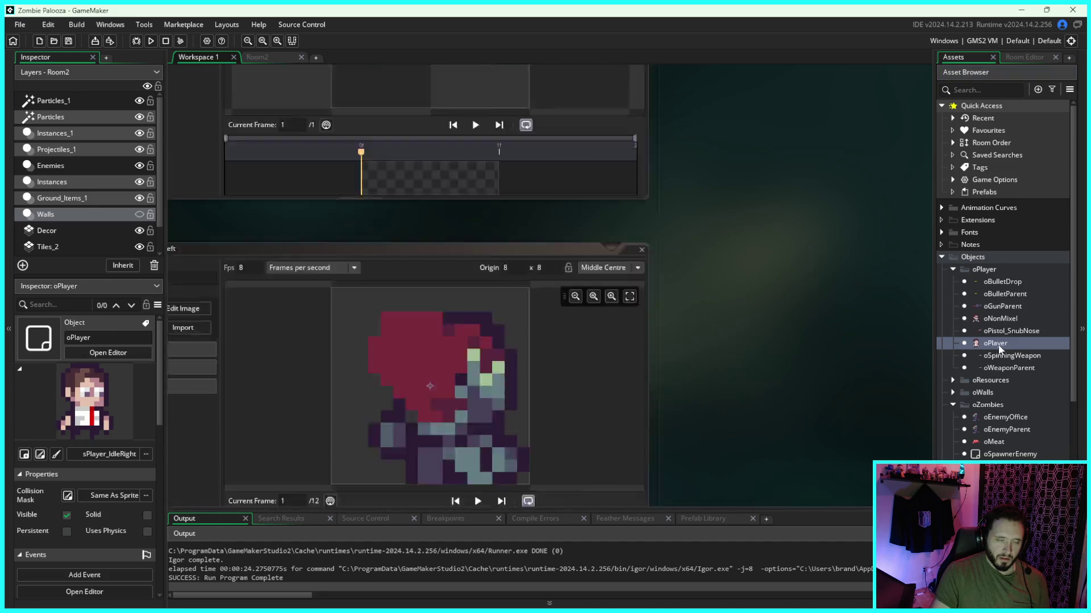
# Step: Widen the oPlayer window and review its Alarm 3, collision, backpack pickup, wall and knockback event code
pyautogui.moveTo(720, 206); pyautogui.dragTo(909, 212)
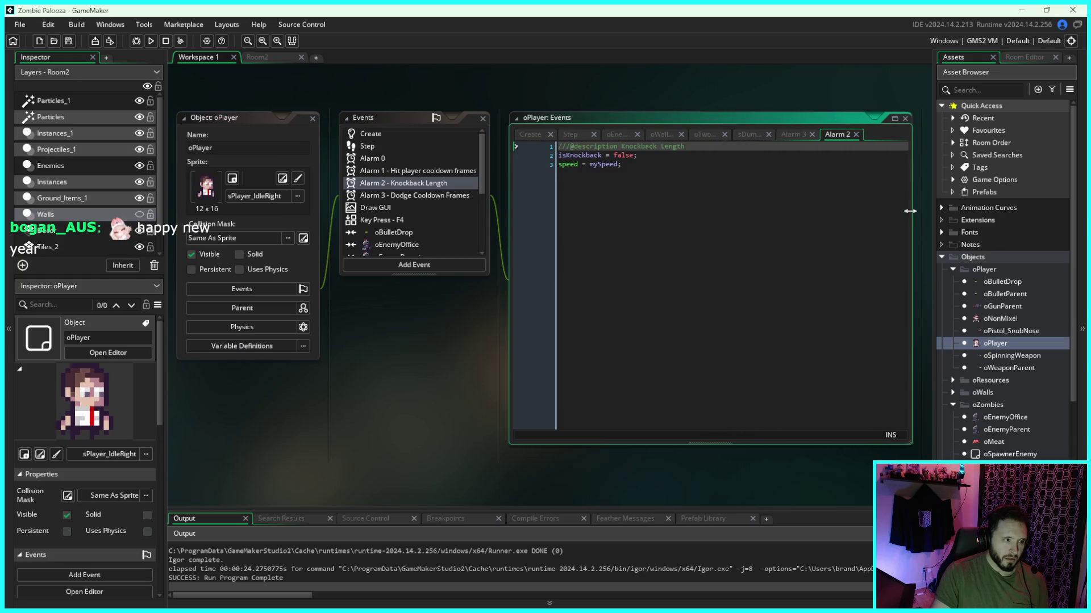
pyautogui.moveTo(446, 339); pyautogui.dragTo(400, 341)
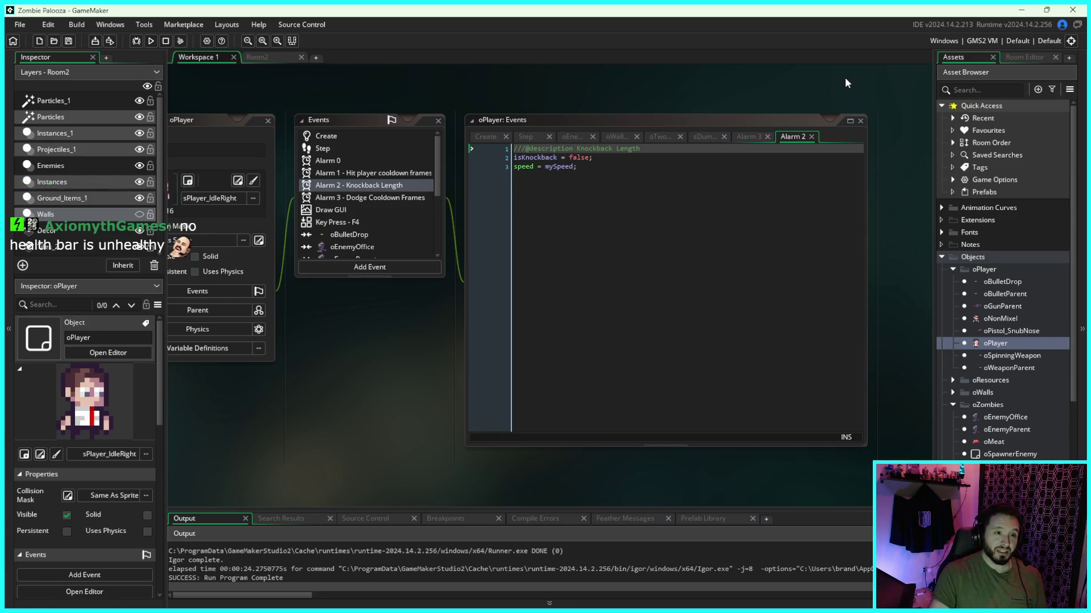
pyautogui.click(721, 141)
pyautogui.click(676, 146)
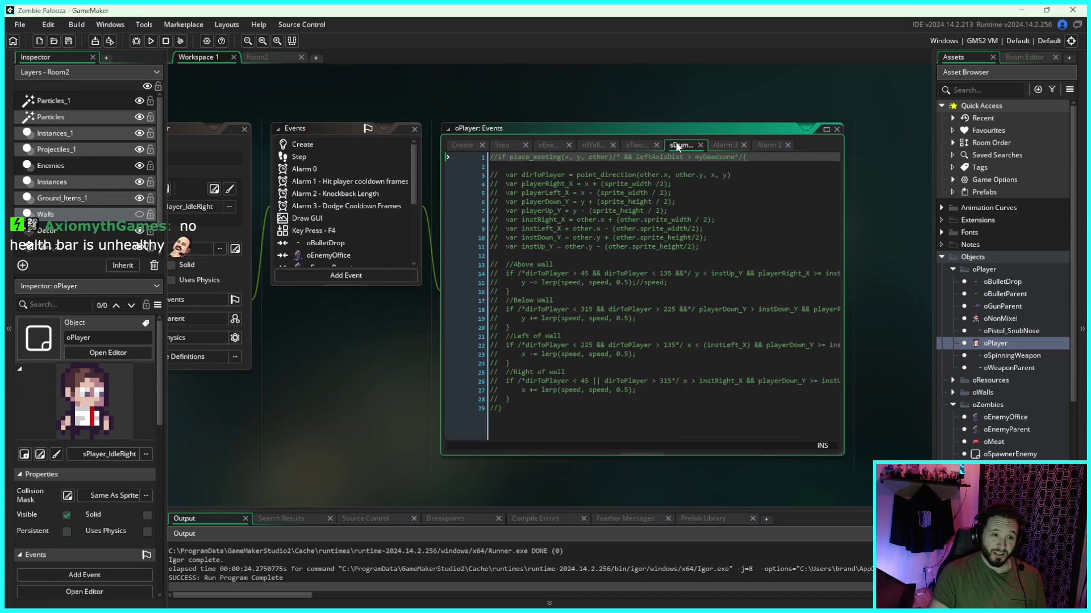
pyautogui.click(635, 146)
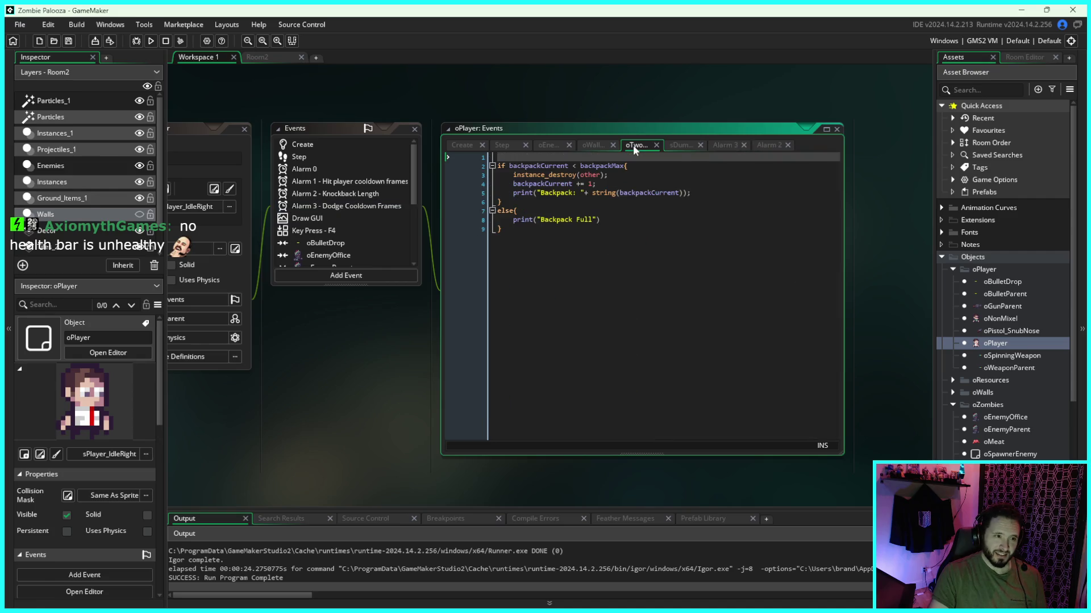
pyautogui.click(598, 146)
pyautogui.click(550, 145)
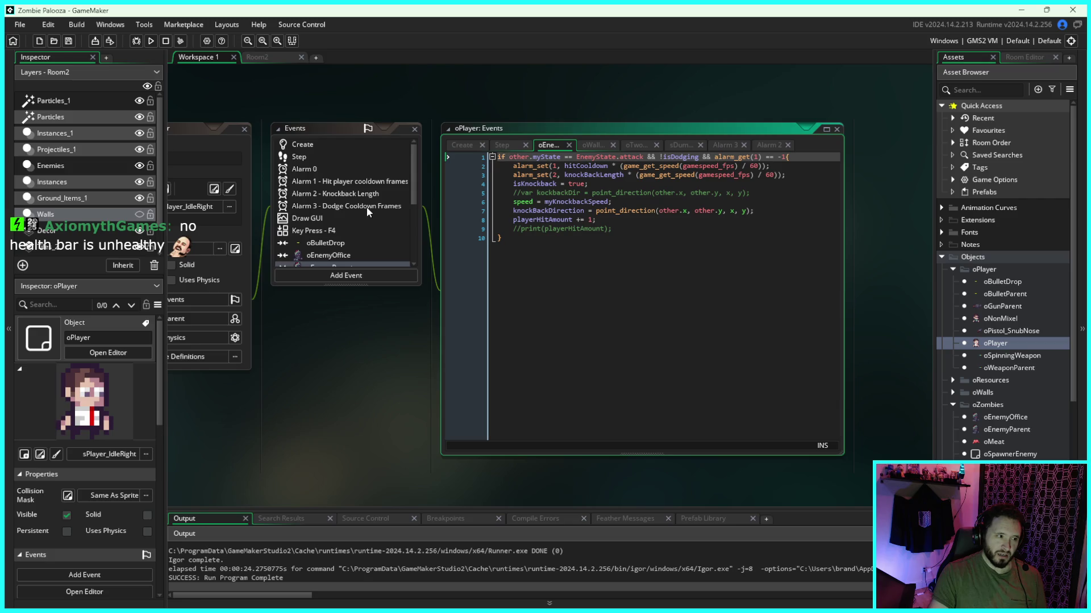
pyautogui.scroll(-1, 367, 206)
# Step: Open oPlayer's Draw GUI HUD code in a widened editor, then build and run the game
pyautogui.doubleClick(319, 195)
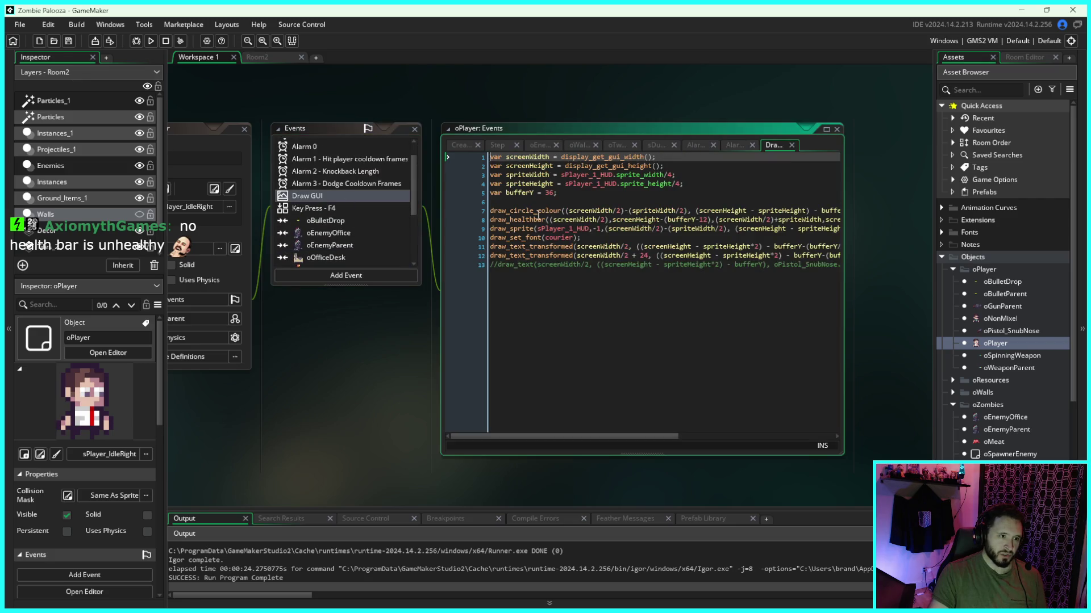
pyautogui.click(704, 176)
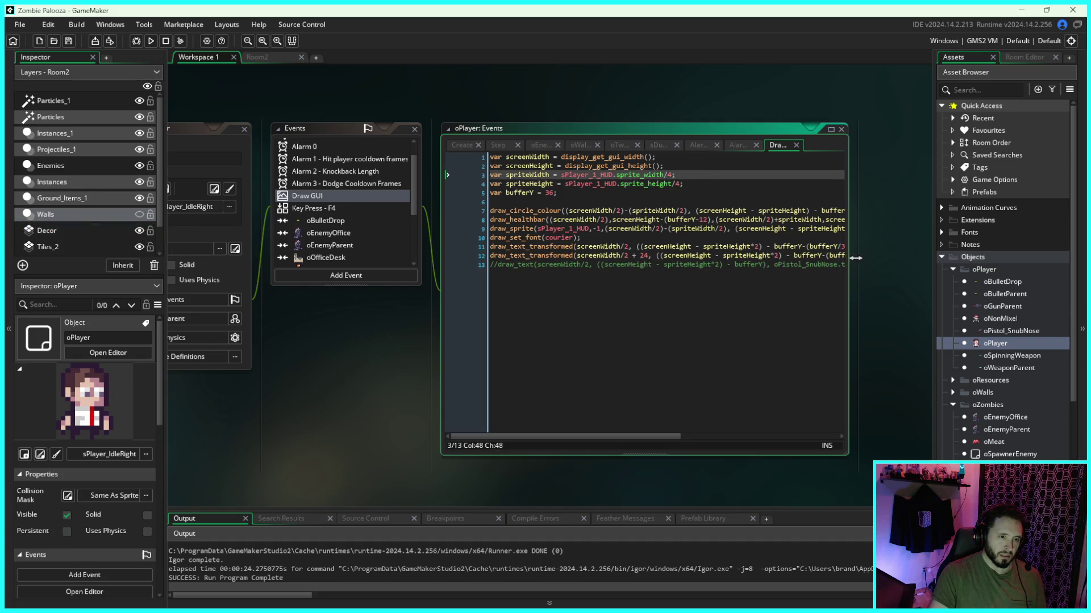
pyautogui.moveTo(845, 262); pyautogui.dragTo(941, 257)
pyautogui.moveTo(826, 90); pyautogui.dragTo(772, 83)
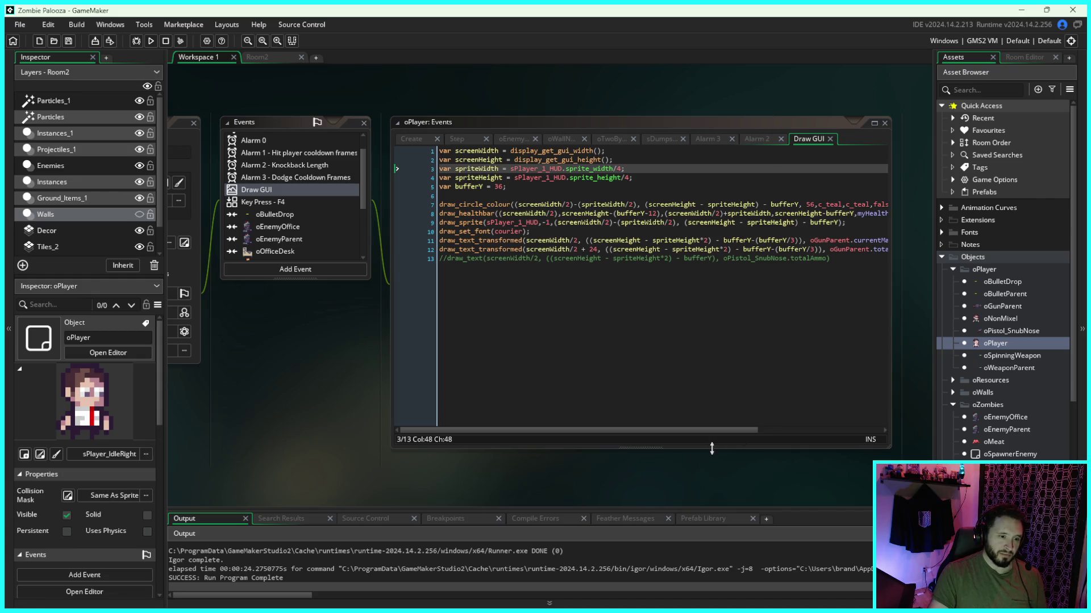
pyautogui.moveTo(717, 428)
pyautogui.mouseDown()
pyautogui.moveTo(734, 431)
pyautogui.moveTo(721, 430)
pyautogui.mouseUp()
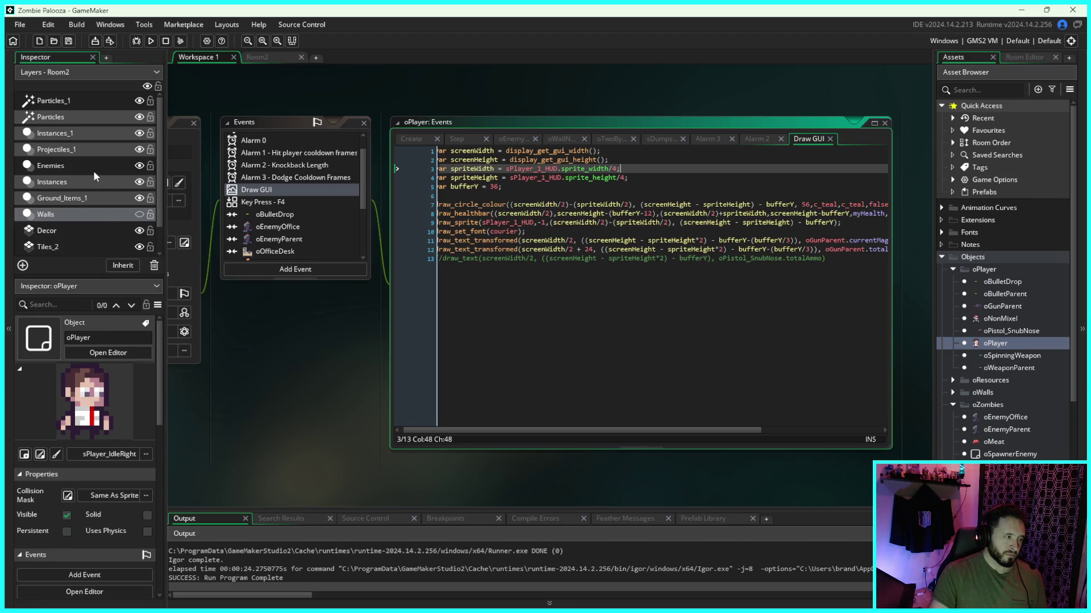
pyautogui.click(153, 43)
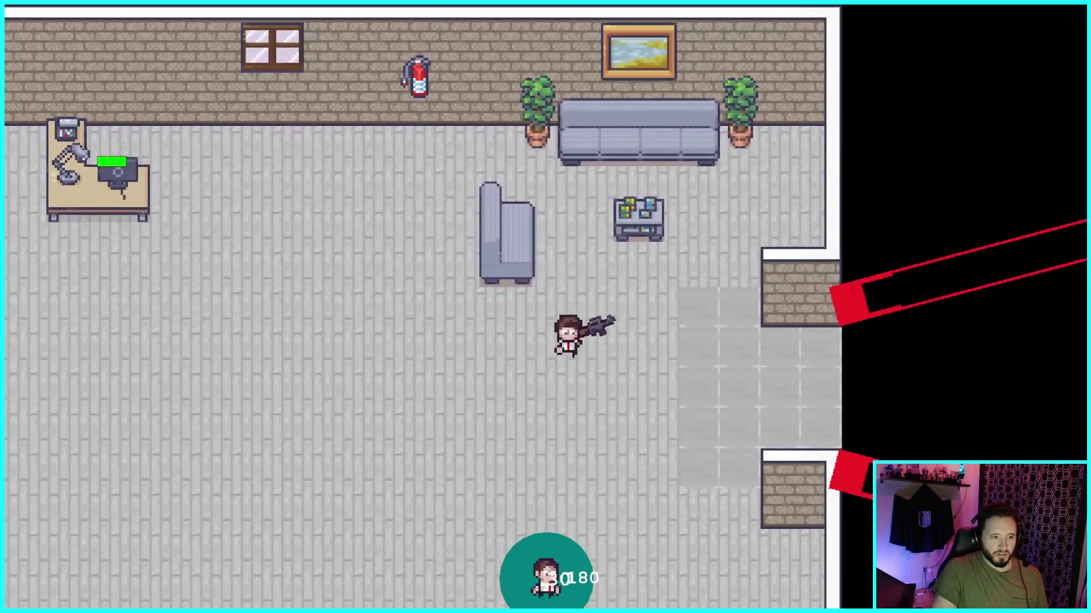
# Step: Walk the player around the office and along the top wall, swinging the bat at approaching zombies
pyautogui.press('w')
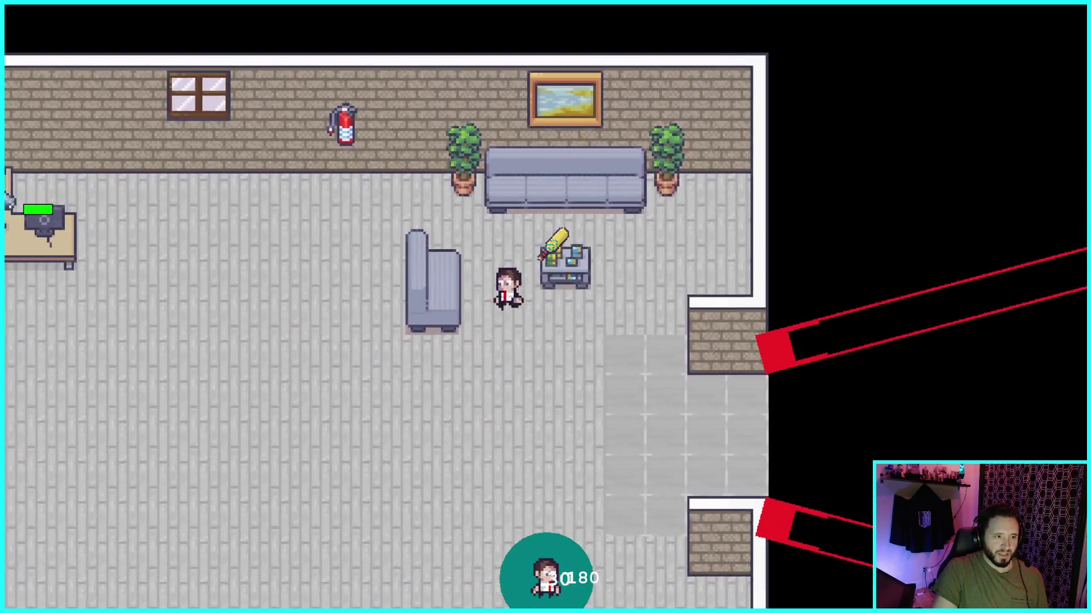
pyautogui.press('s')
pyautogui.press('a')
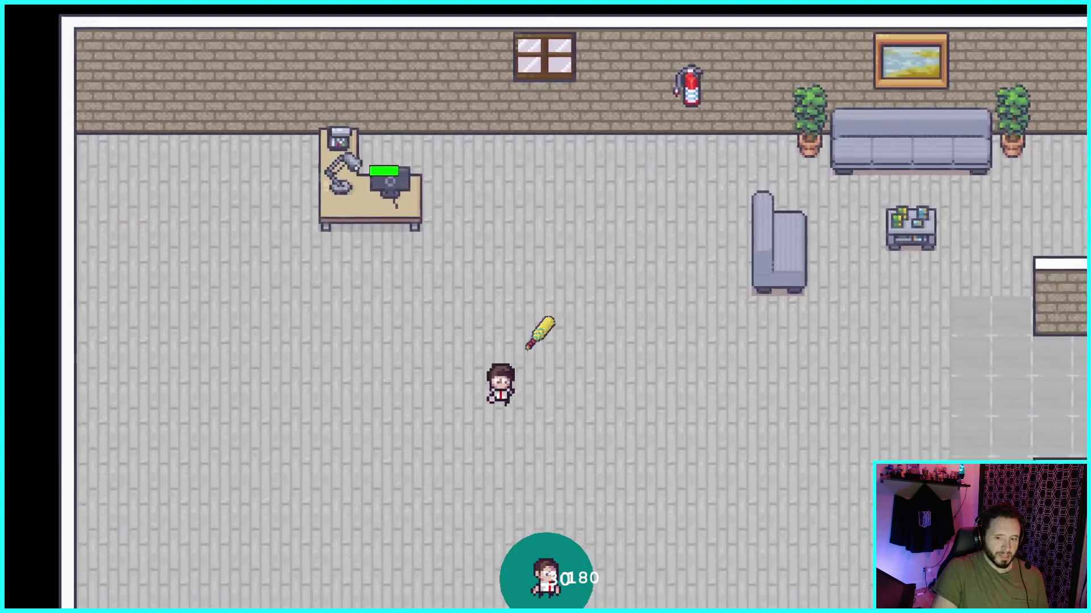
pyautogui.press('d')
pyautogui.press('w')
pyautogui.press('d')
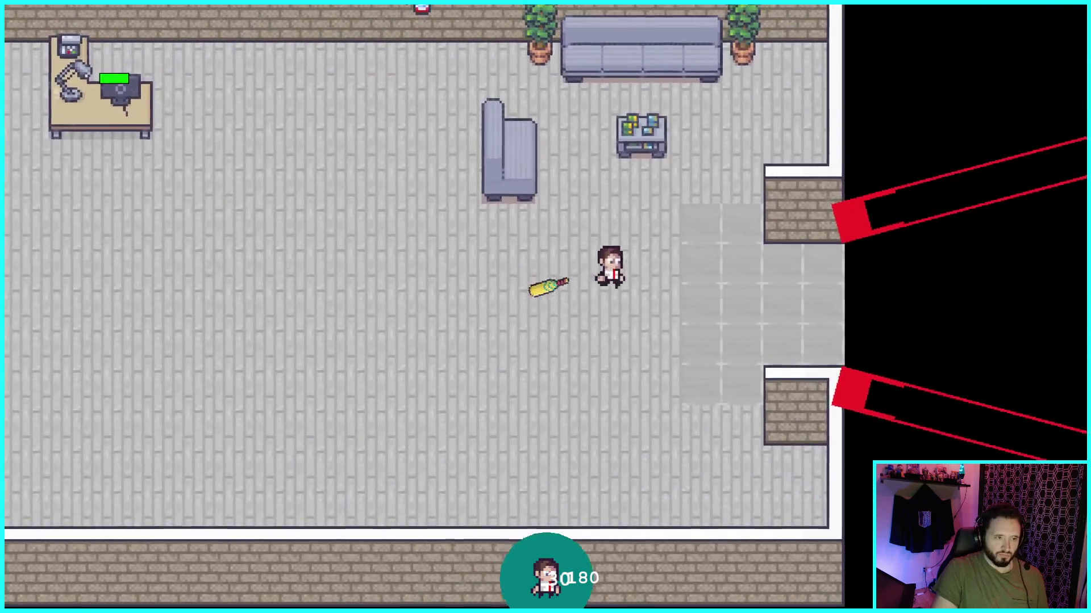
pyautogui.press('a')
pyautogui.press('w')
pyautogui.press('w')
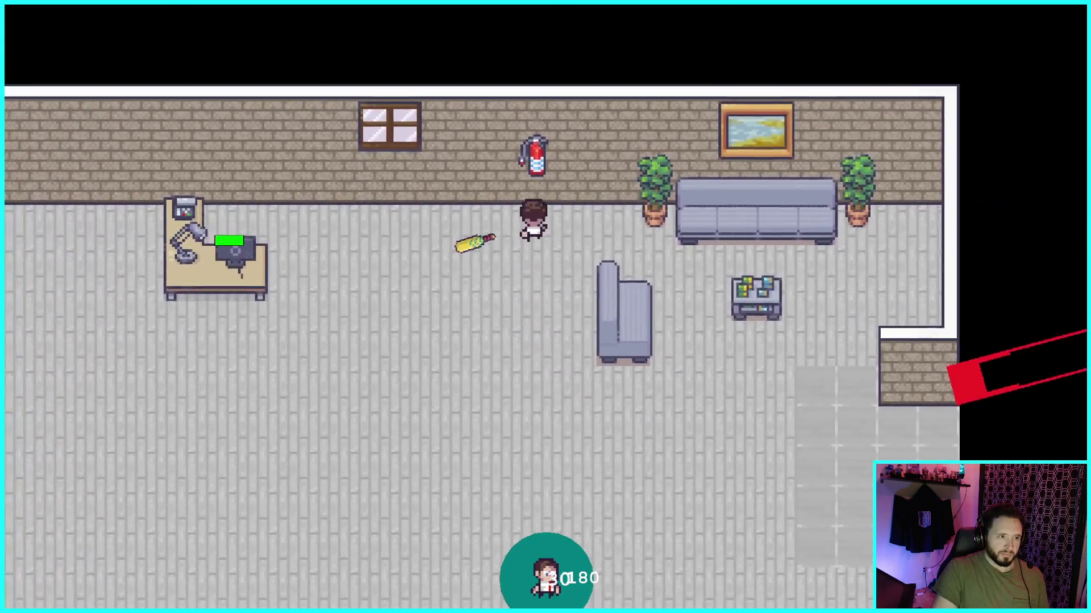
pyautogui.press('a')
pyautogui.press('s')
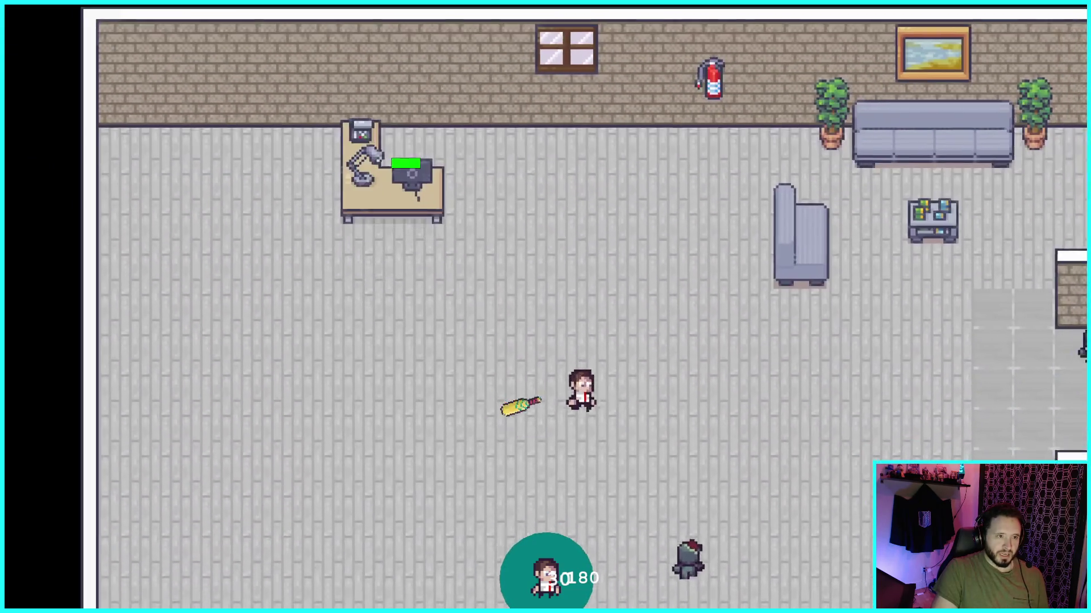
pyautogui.press('s')
pyautogui.press('d')
pyautogui.press('a')
pyautogui.press('d')
pyautogui.press('s')
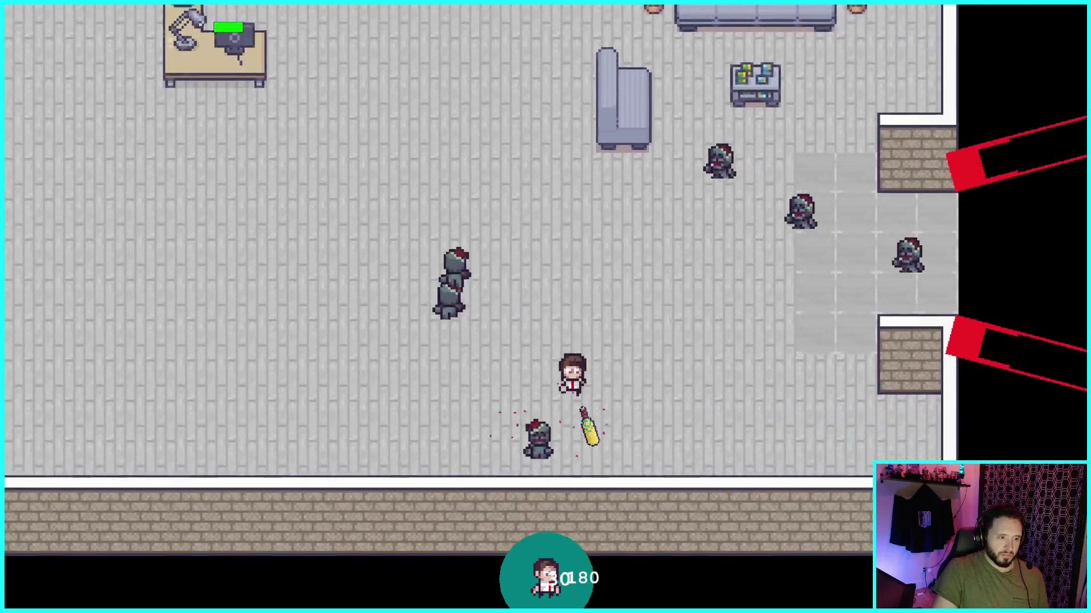
pyautogui.press('w')
pyautogui.press('a')
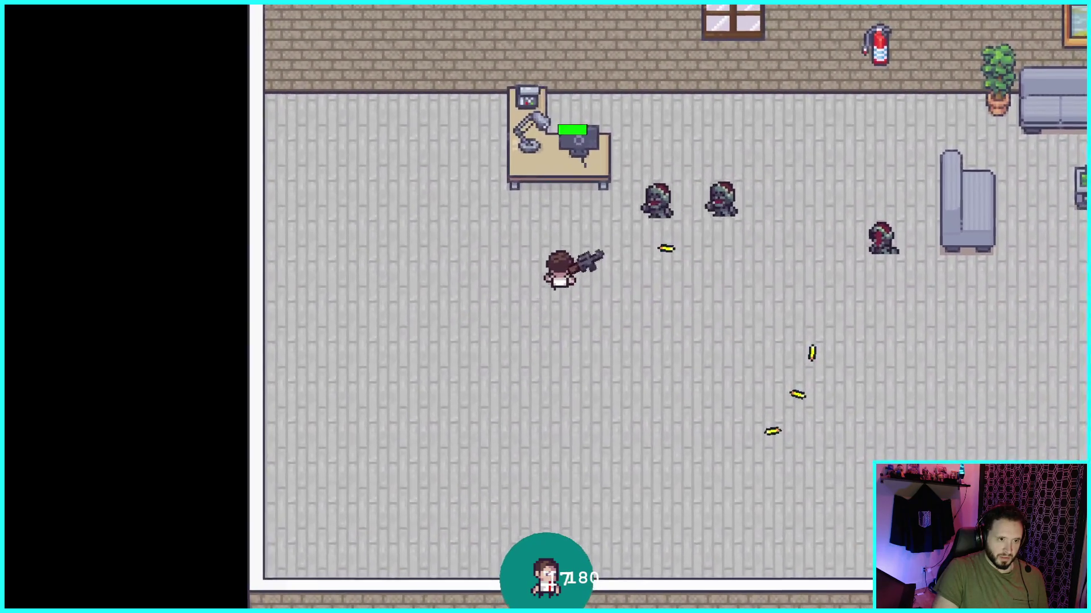
# Step: Walk the player up the room and back and forth across the office
pyautogui.press('w')
pyautogui.press('a')
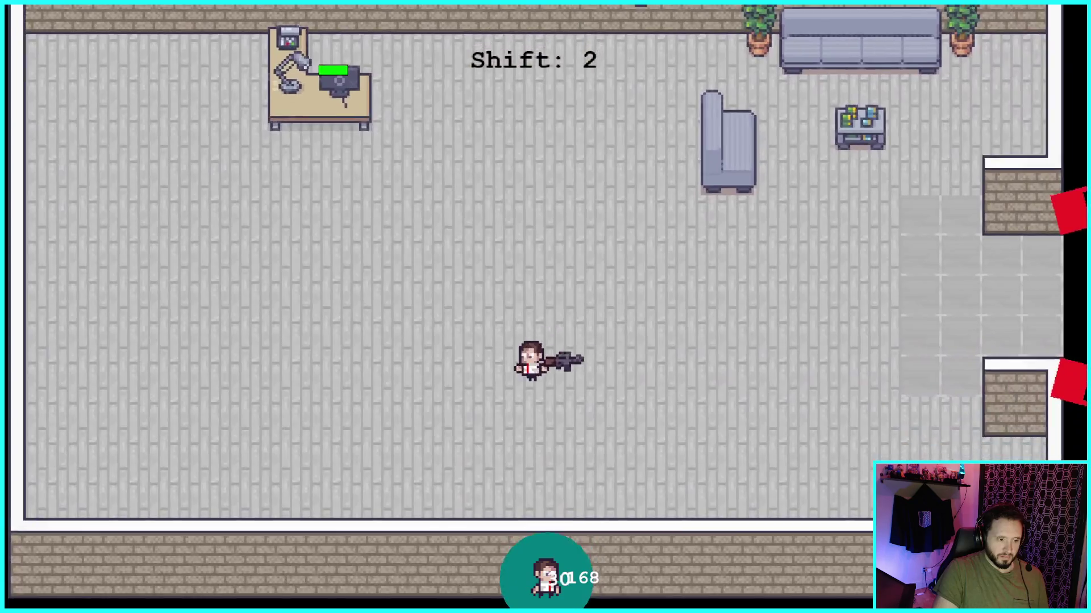
pyautogui.press('w')
pyautogui.press('d')
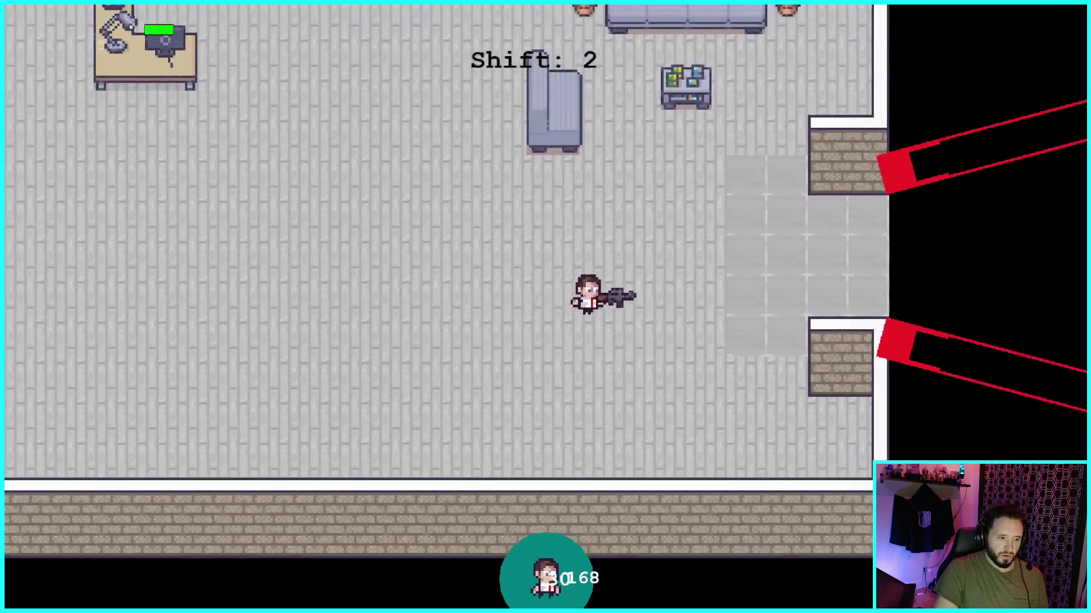
pyautogui.press('a')
pyautogui.press('a')
pyautogui.press('w')
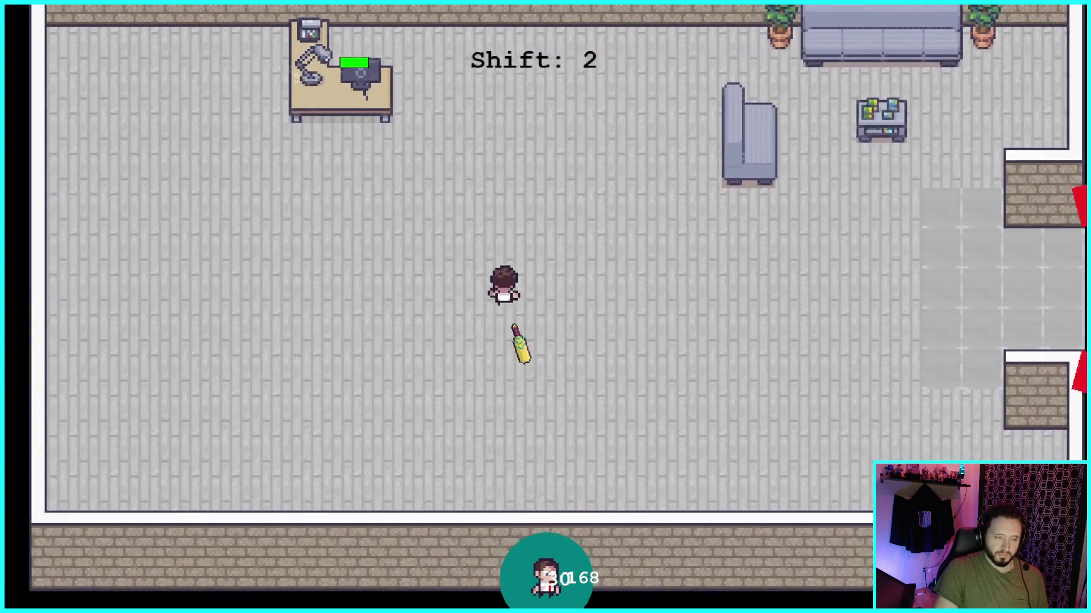
pyautogui.press('d')
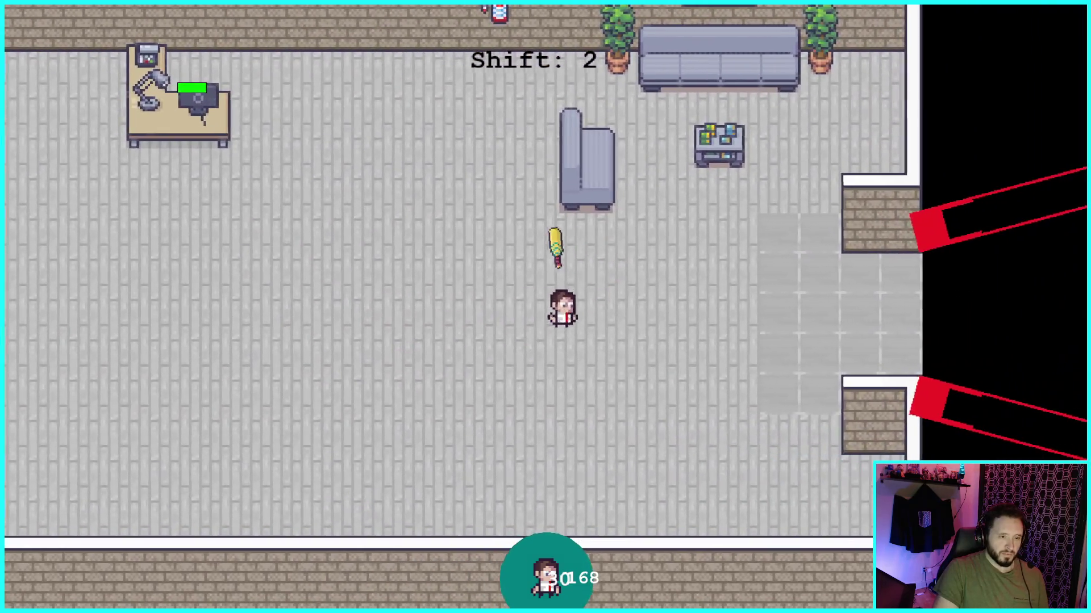
pyautogui.press('d')
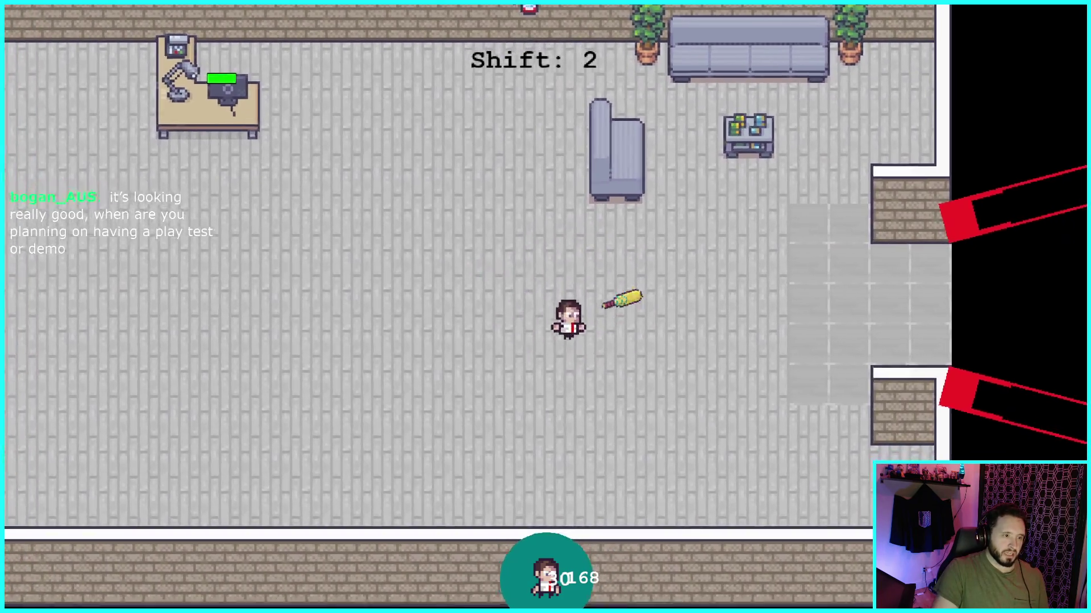
pyautogui.press('d')
pyautogui.press('w')
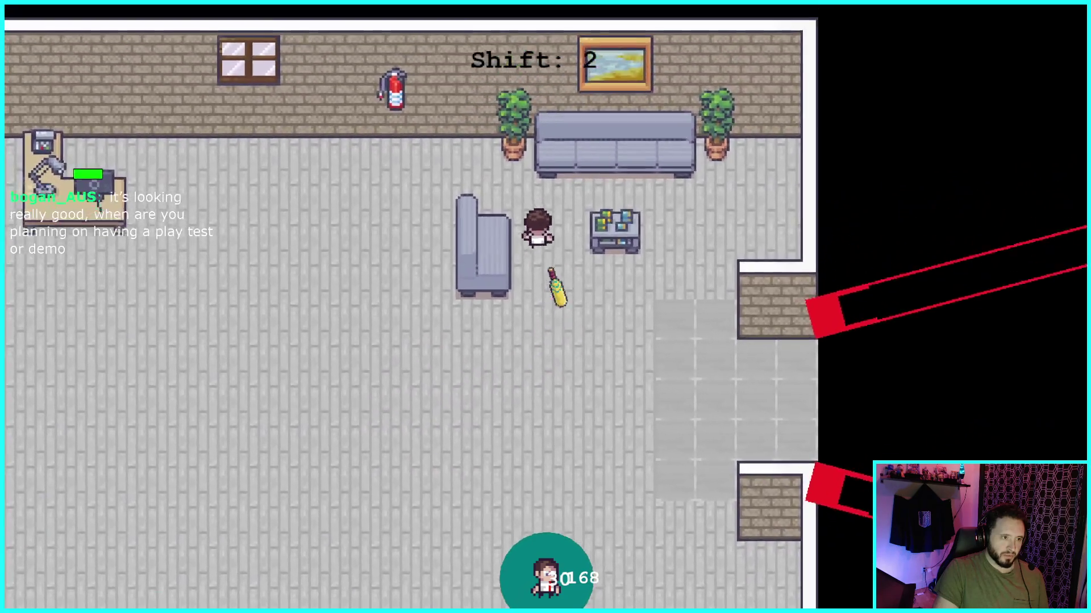
# Step: Hit zombies with the bat, switch to the rifle to shoot them, then switch back to the bat
pyautogui.press('s')
pyautogui.press('a')
pyautogui.press('d')
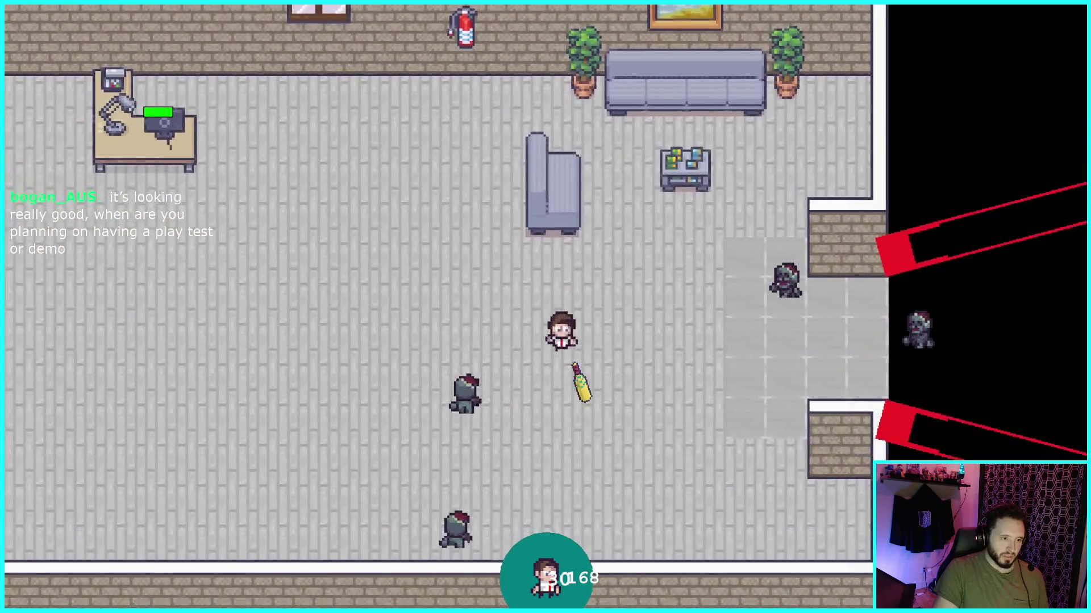
pyautogui.press('a')
pyautogui.press('d')
pyautogui.press('w')
pyautogui.press('a')
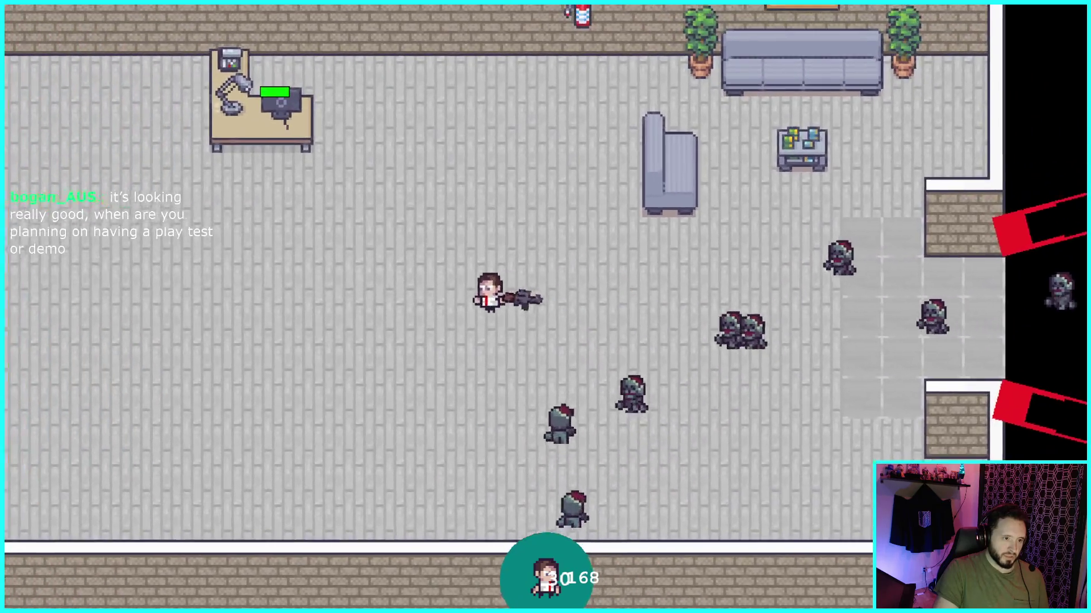
pyautogui.press('s')
pyautogui.press('s')
pyautogui.press('a')
pyautogui.press('d')
pyautogui.press('w')
pyautogui.press('w')
pyautogui.press('w')
pyautogui.press('a')
pyautogui.press('a')
pyautogui.press('s')
pyautogui.press('d')
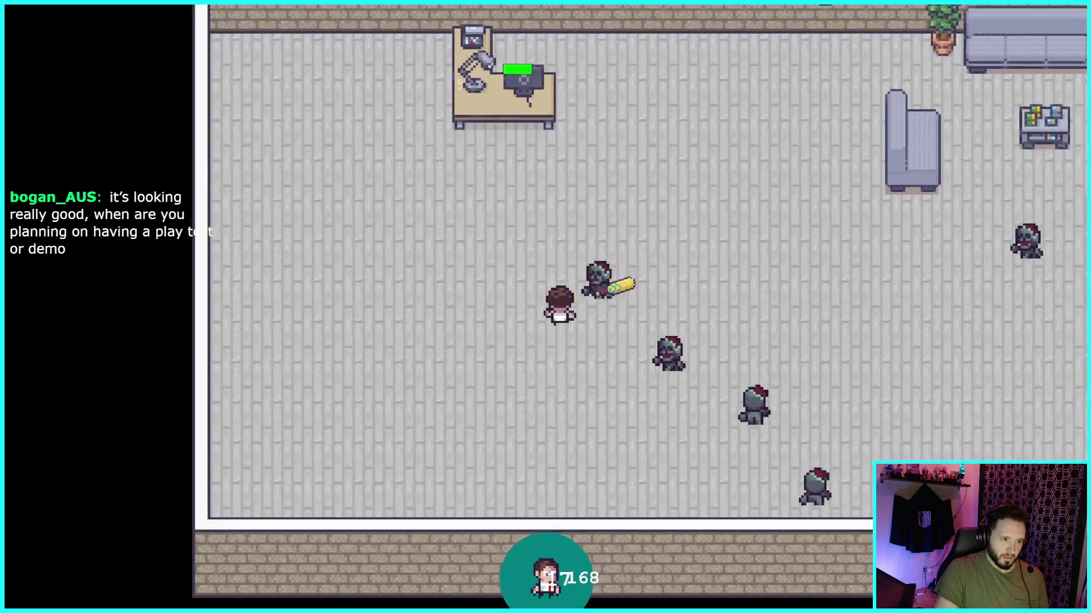
pyautogui.press('a')
pyautogui.press('s')
# Step: Fight the remaining zombies with the bat until the wave is cleared and Shift 3 begins
pyautogui.press('w')
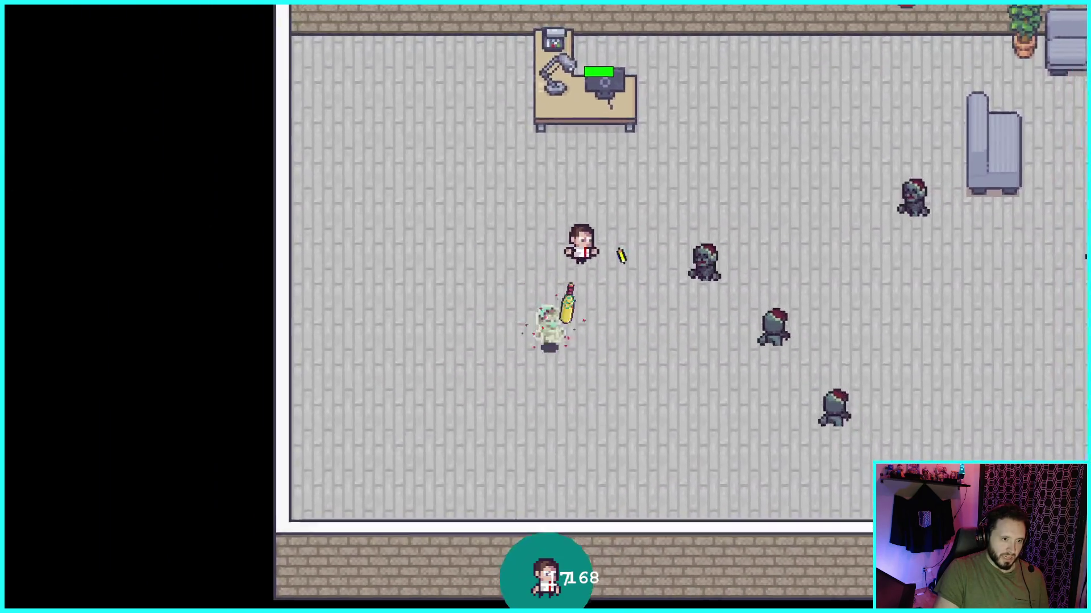
pyautogui.press('a')
pyautogui.press('w')
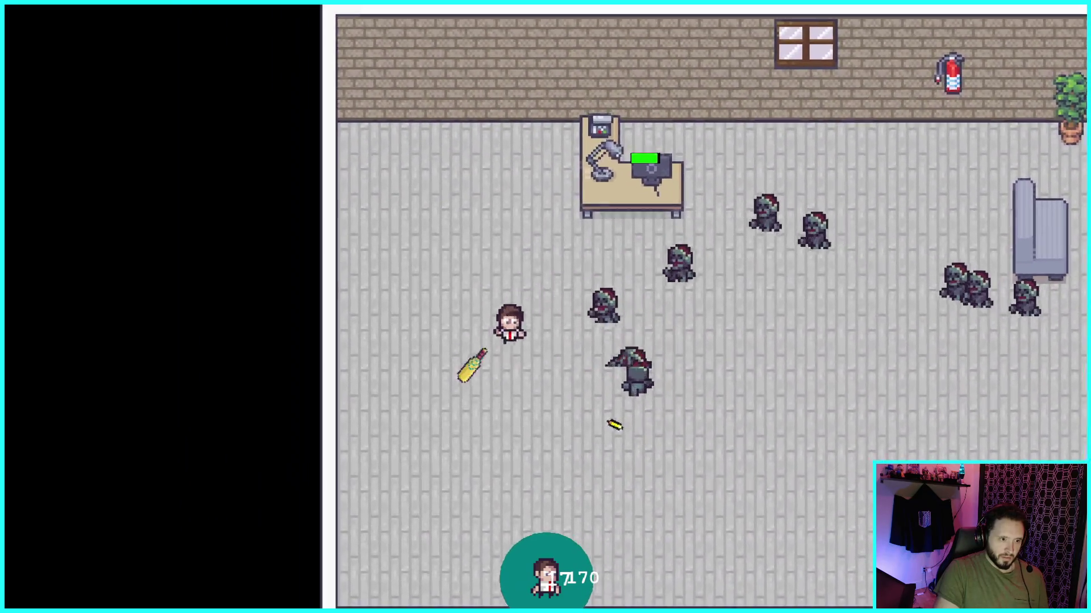
pyautogui.press('w')
pyautogui.press('d')
pyautogui.press('s')
pyautogui.press('d')
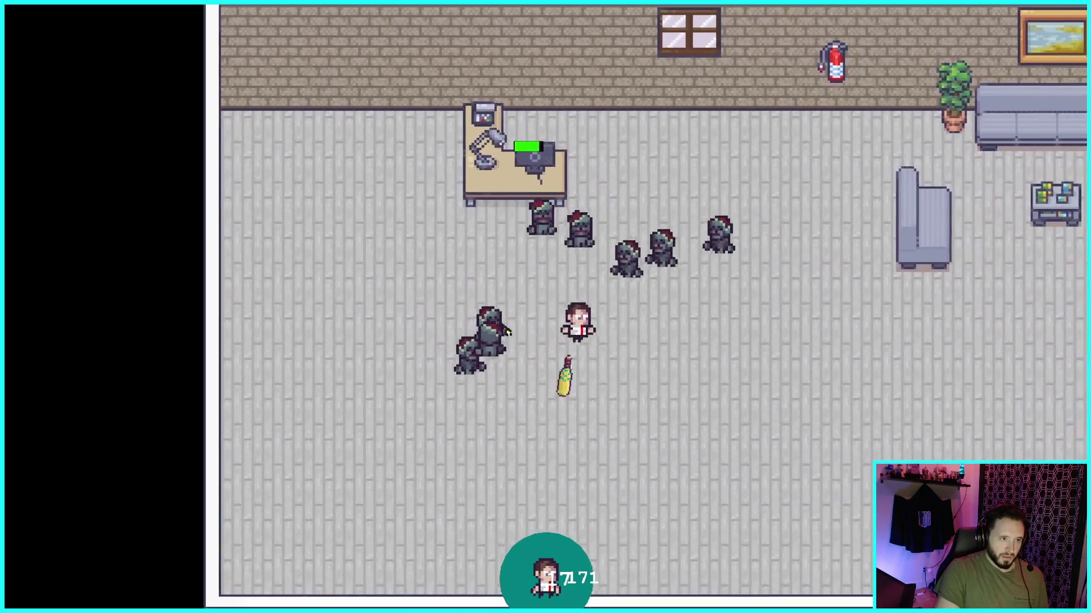
pyautogui.press('s')
pyautogui.press('w')
pyautogui.press('a')
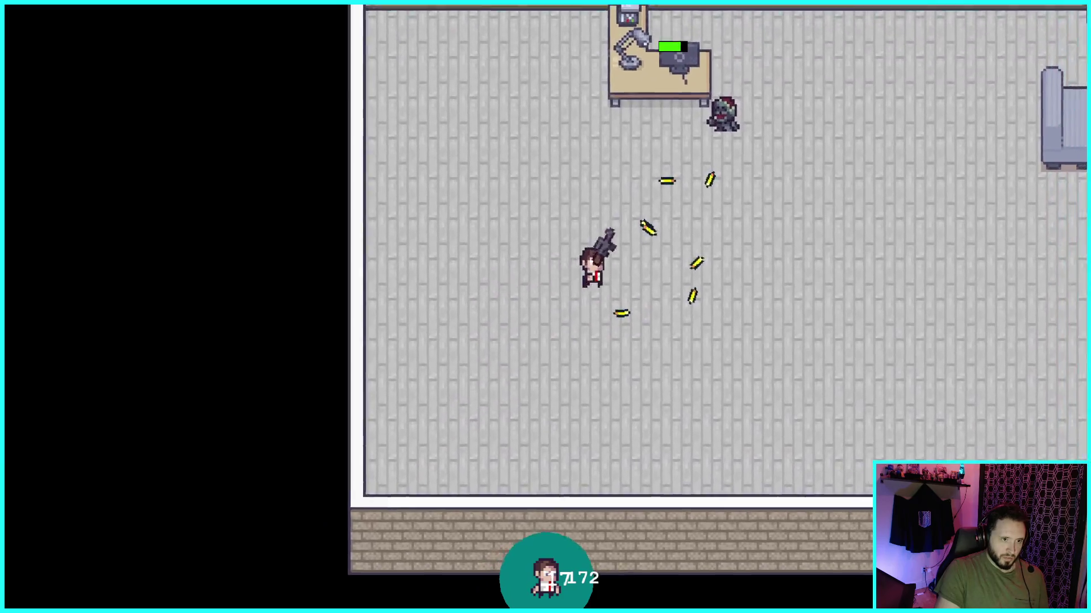
pyautogui.press('s')
pyautogui.press('d')
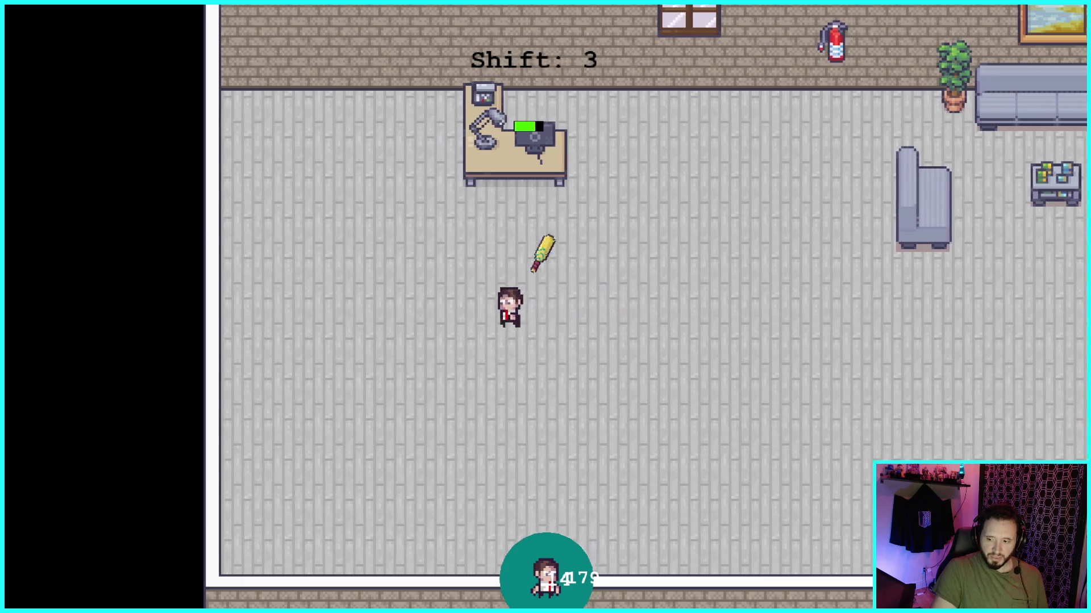
# Step: Walk the player right, left, up and down around the office
pyautogui.press('d')
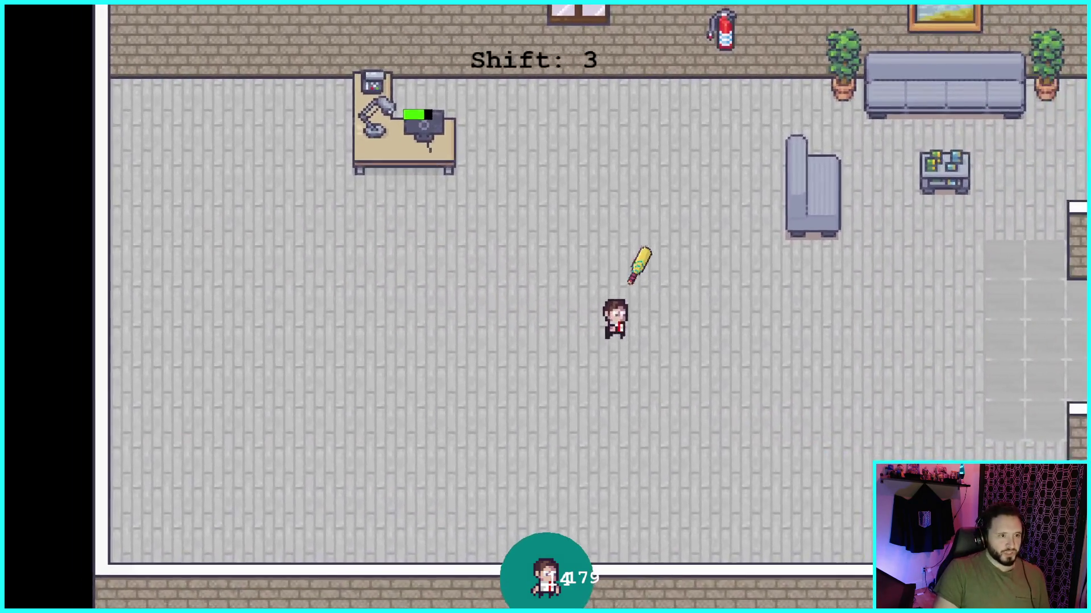
pyautogui.press('a')
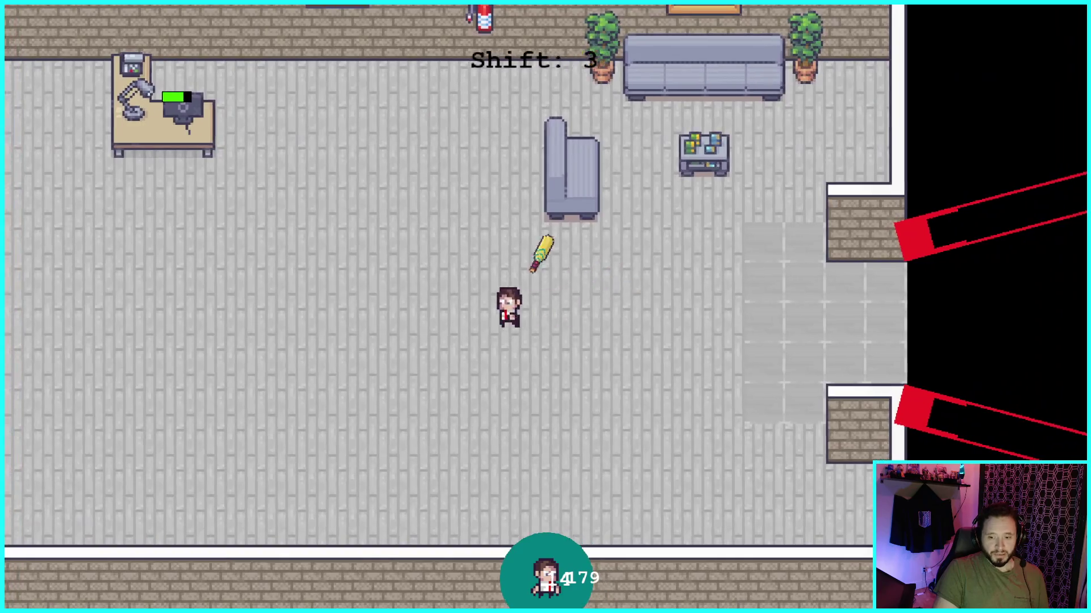
pyautogui.press('w')
pyautogui.press('s')
pyautogui.press('a')
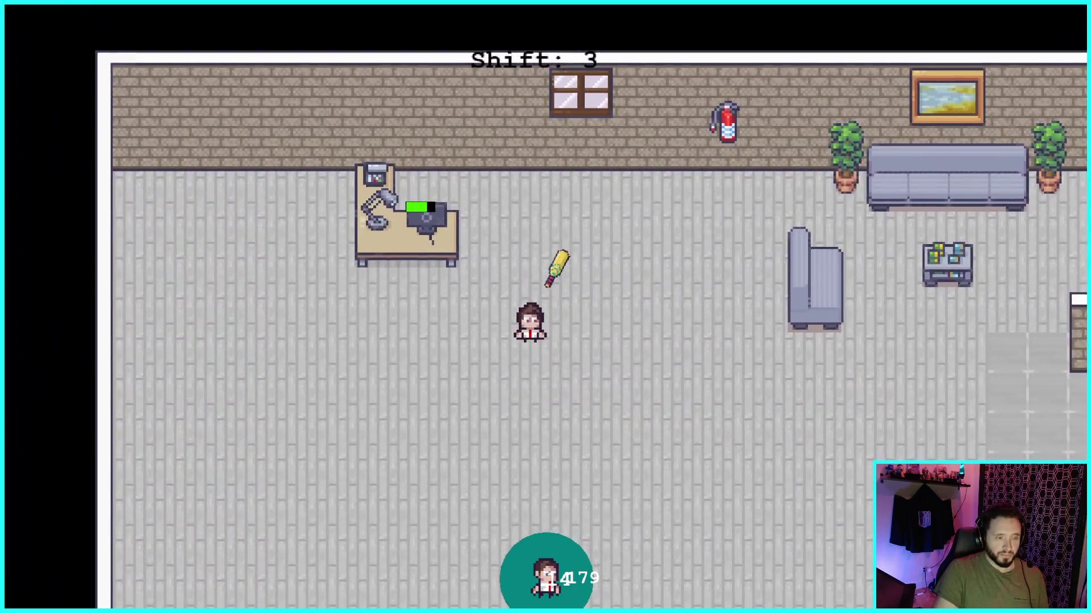
pyautogui.press('d')
pyautogui.press('d')
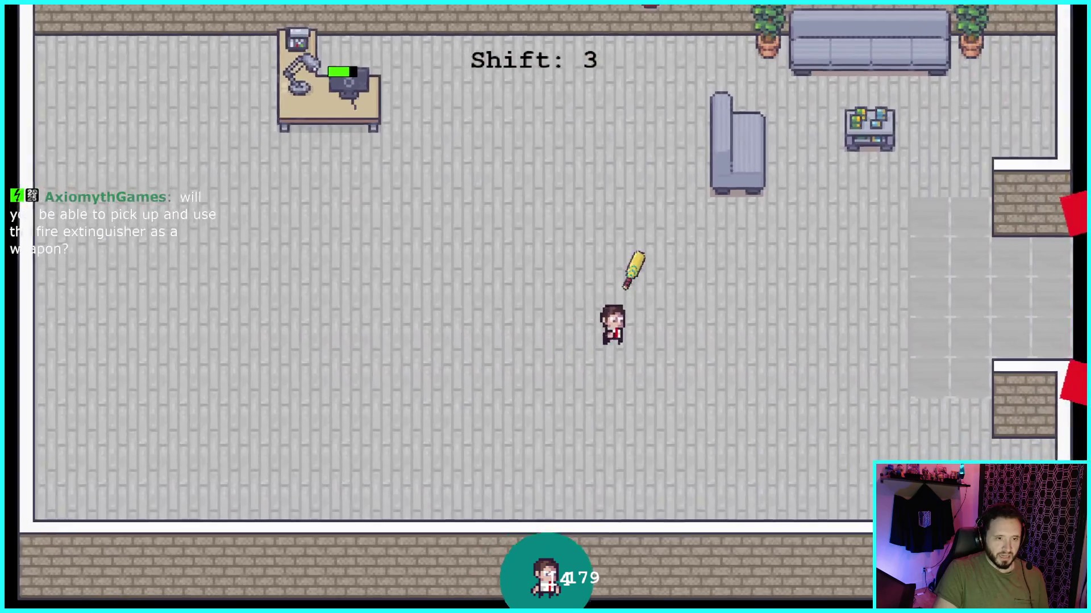
pyautogui.press('a')
pyautogui.press('w')
pyautogui.press('w')
pyautogui.press('d')
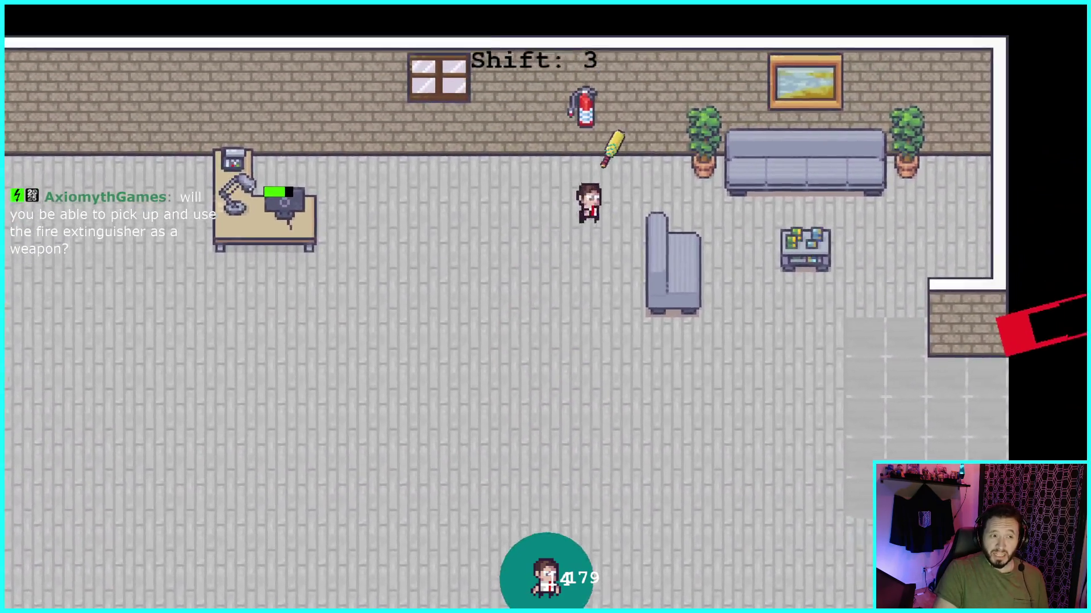
pyautogui.press('s')
pyautogui.press('a')
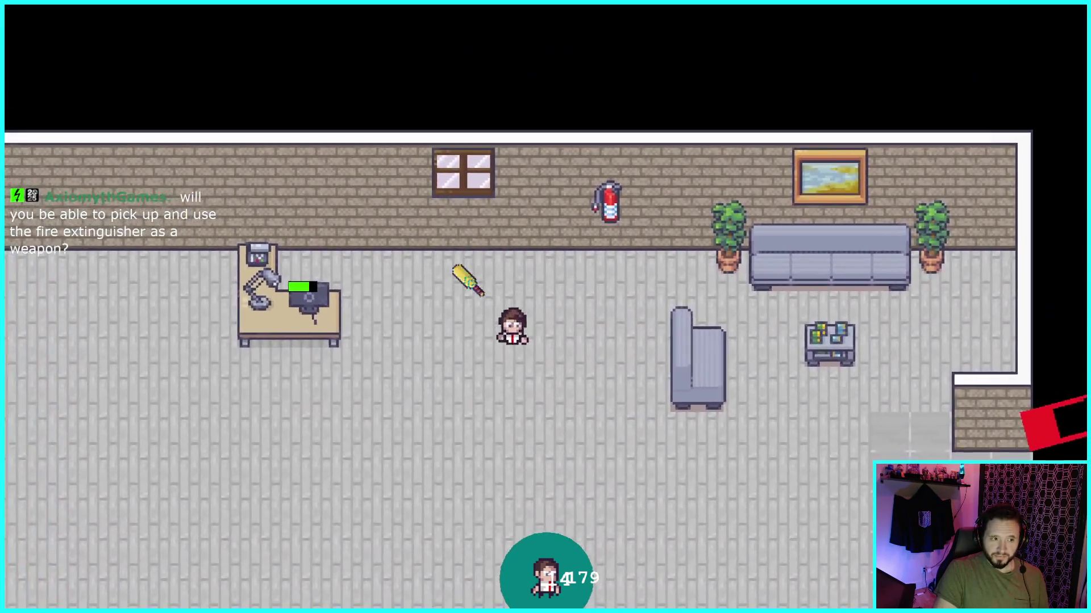
pyautogui.press('d')
# Step: Move the player between the bottom and top walls, staying away from the advancing zombies
pyautogui.press('s')
pyautogui.press('a')
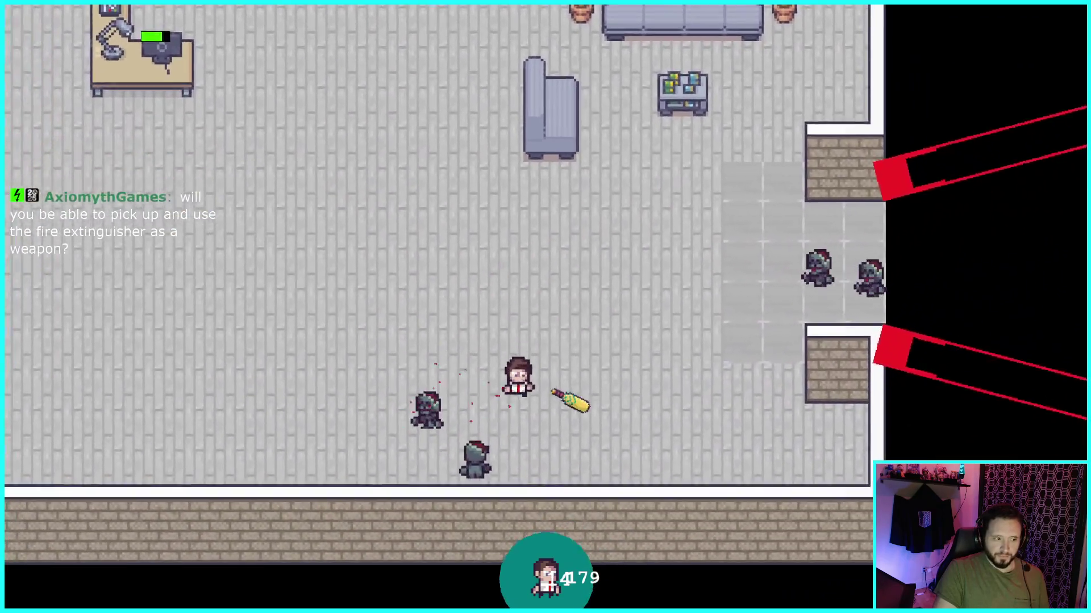
pyautogui.press('w')
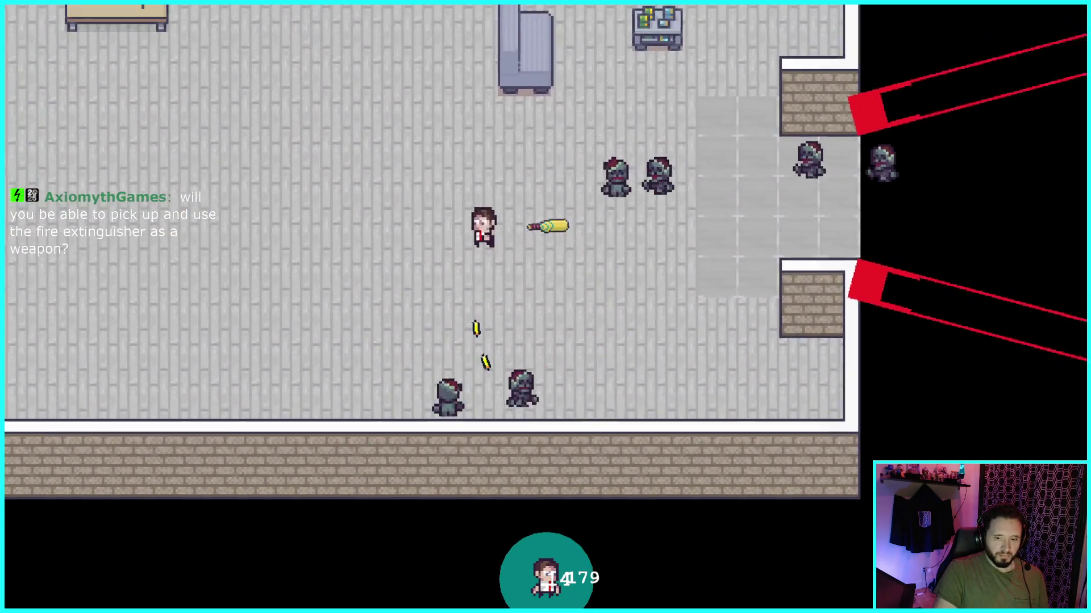
pyautogui.press('a')
pyautogui.press('a')
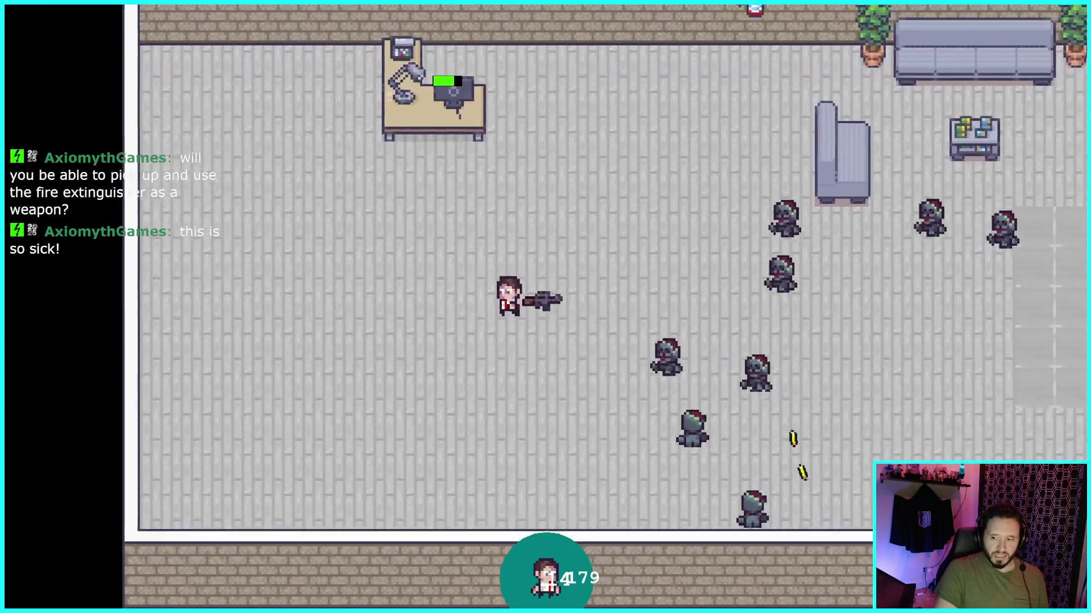
pyautogui.press('w')
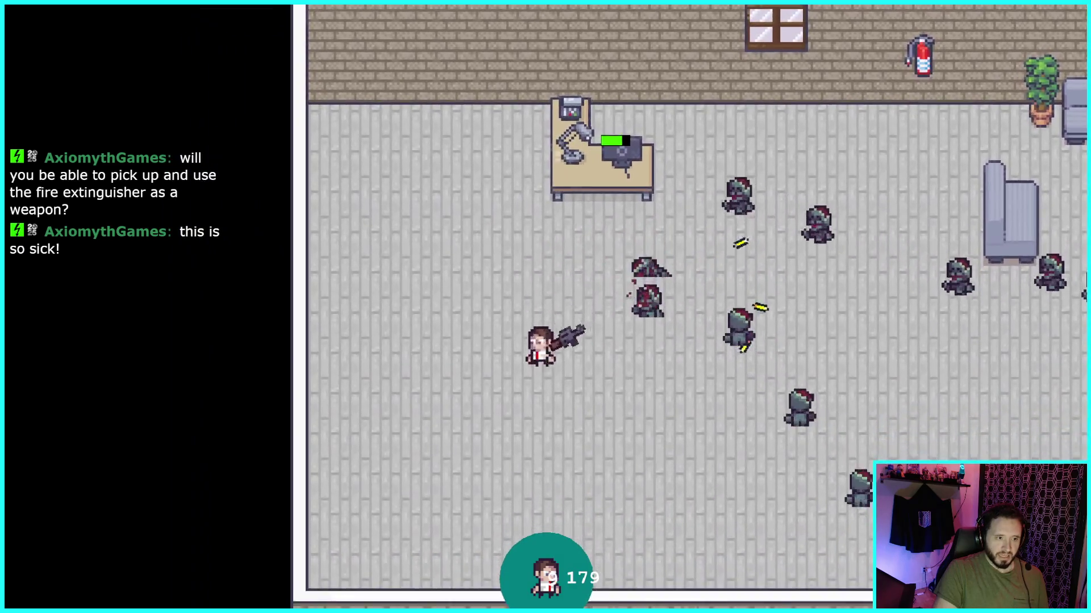
pyautogui.press('s')
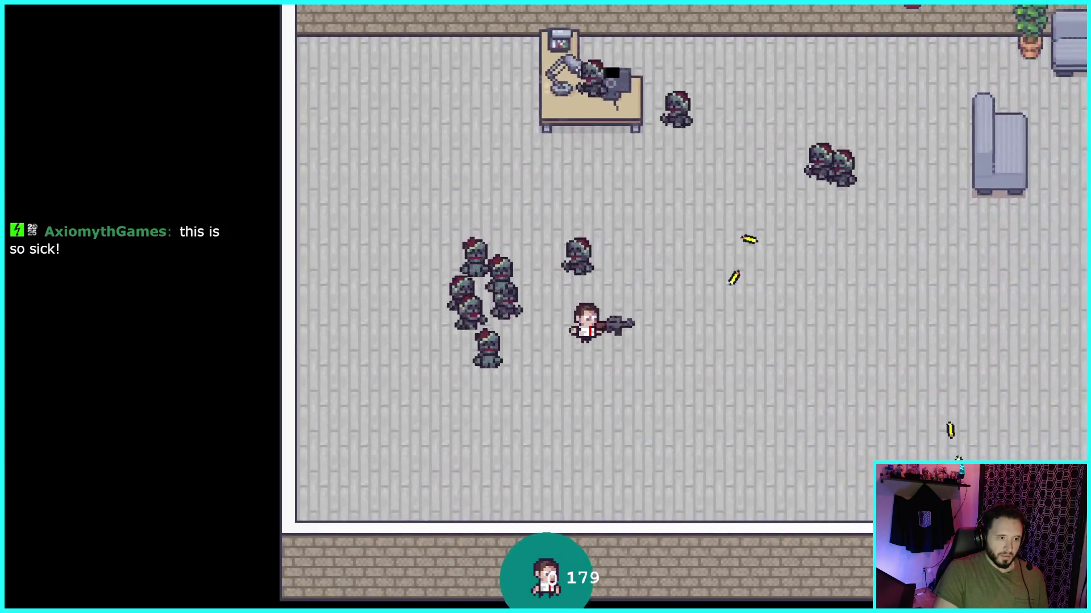
pyautogui.press('w')
pyautogui.press('d')
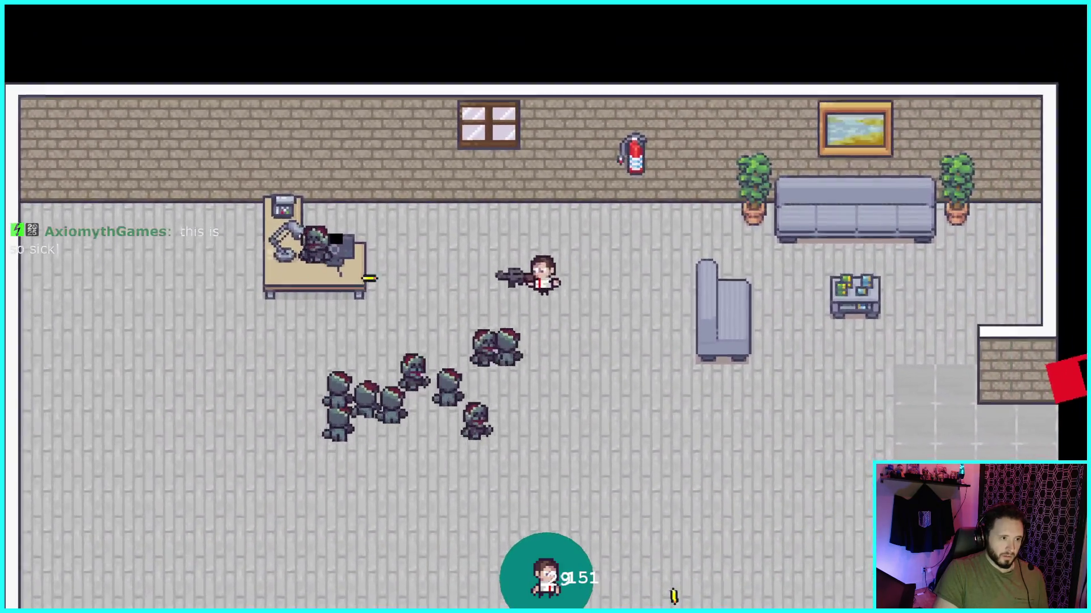
pyautogui.press('a')
pyautogui.press('s')
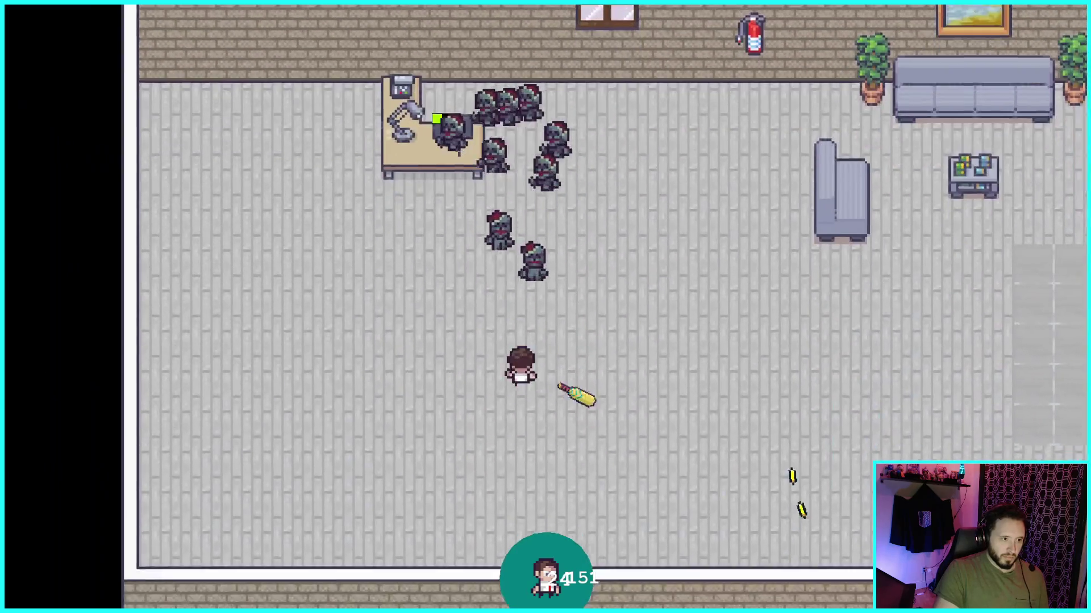
pyautogui.press('a')
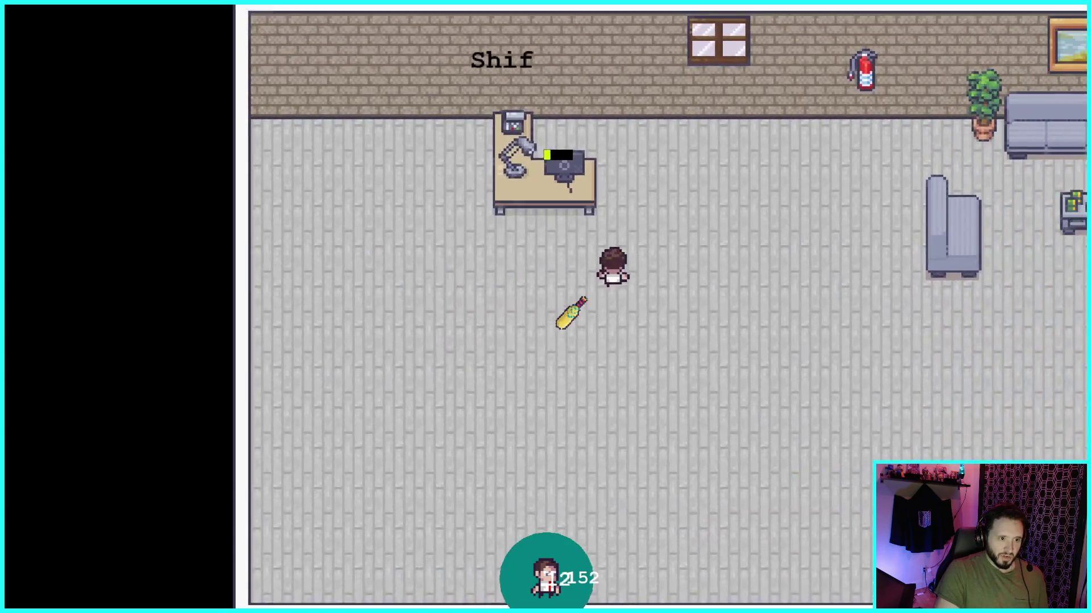
# Step: Weave the player around the office as the Shift 4 zombie wave swarms in
pyautogui.press('d')
pyautogui.press('s')
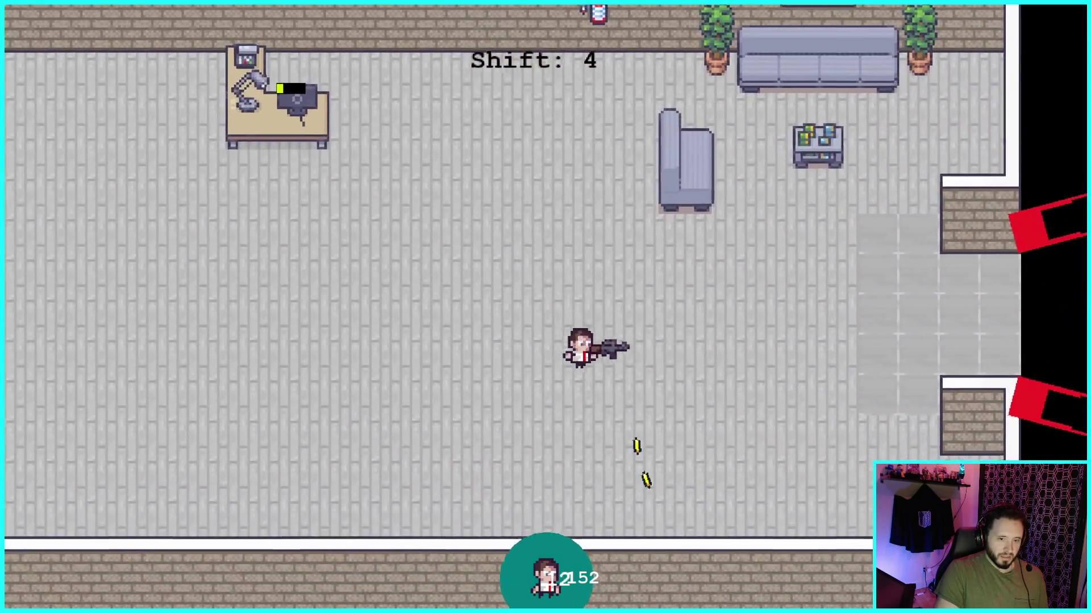
pyautogui.press('a')
pyautogui.press('w')
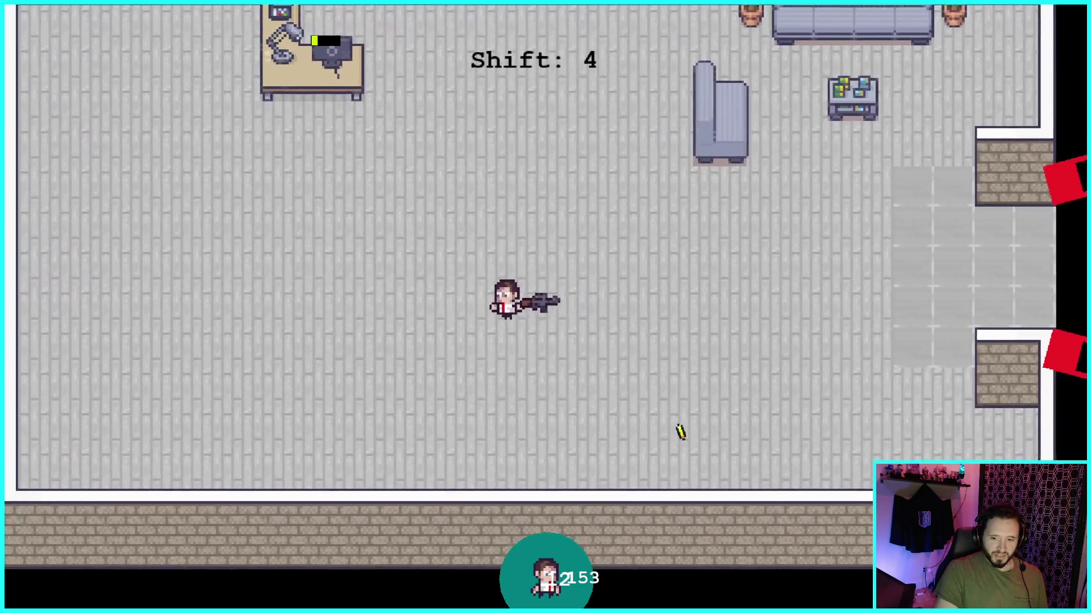
pyautogui.press('a')
pyautogui.press('w')
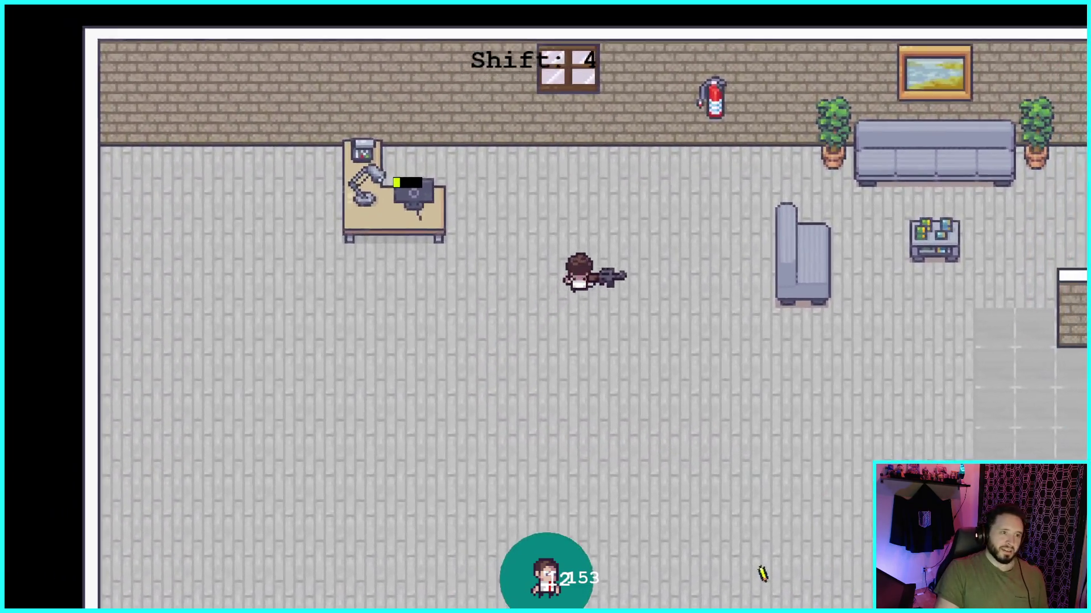
pyautogui.press('d')
pyautogui.press('s')
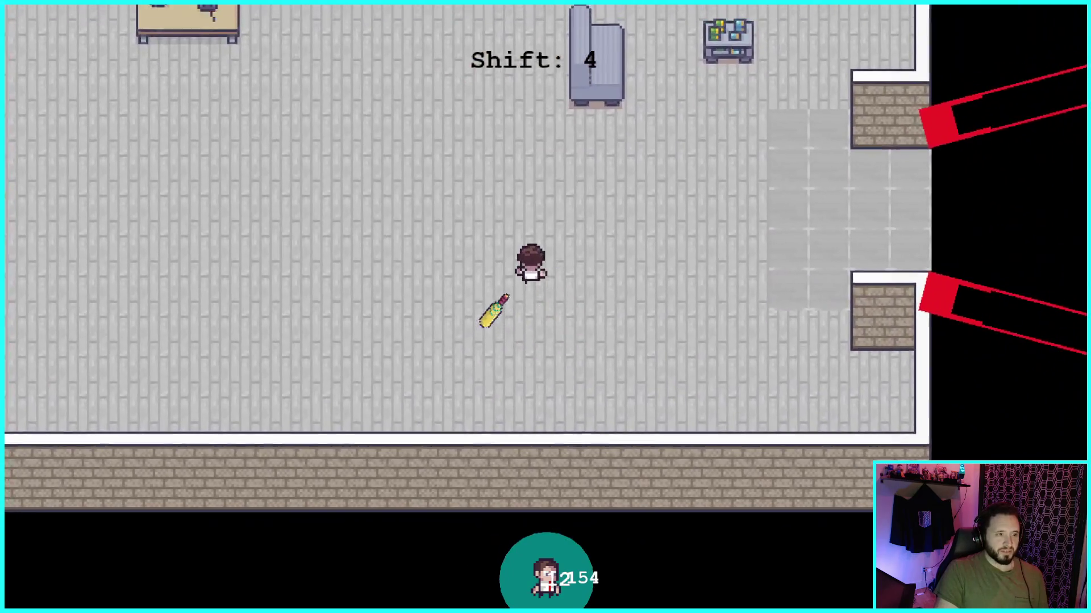
pyautogui.press('w')
pyautogui.press('a')
pyautogui.press('s')
pyautogui.press('a')
pyautogui.press('a')
pyautogui.press('w')
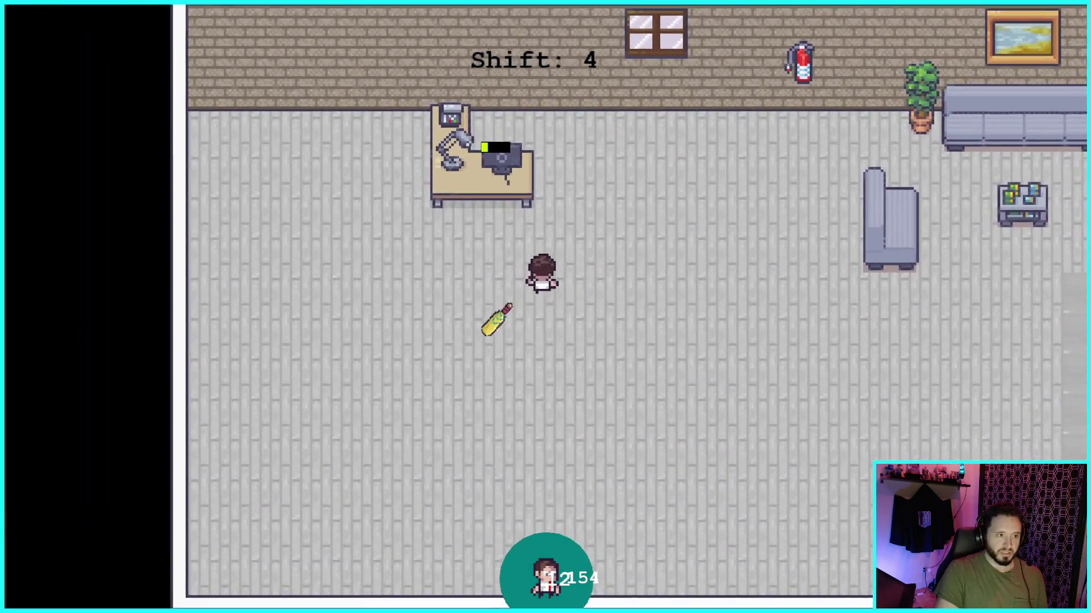
pyautogui.press('a')
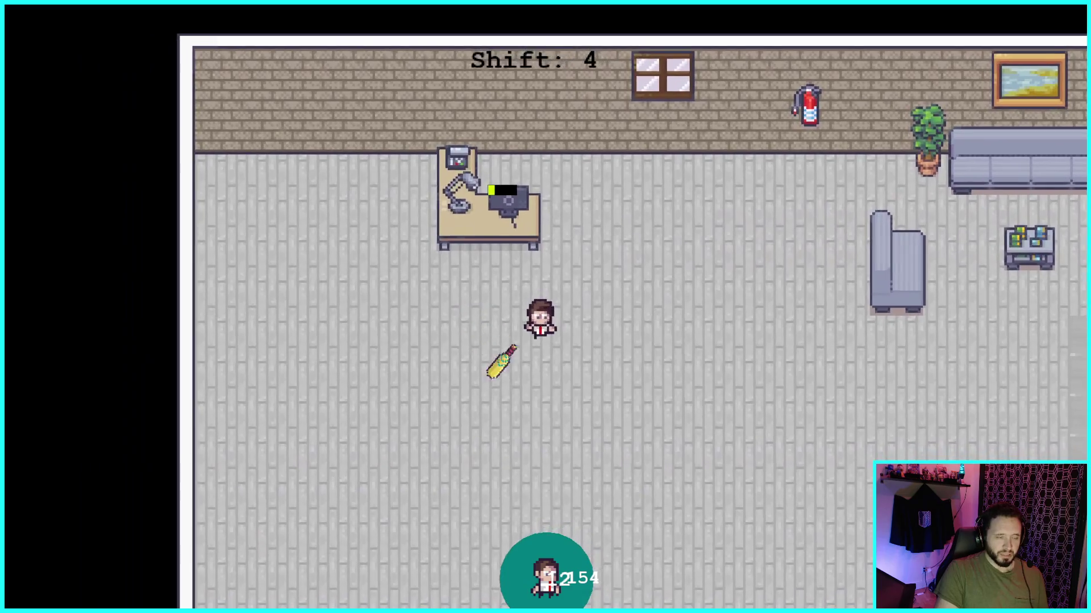
# Step: Walk the player right across the office, down, and back up to the desk
pyautogui.press('d')
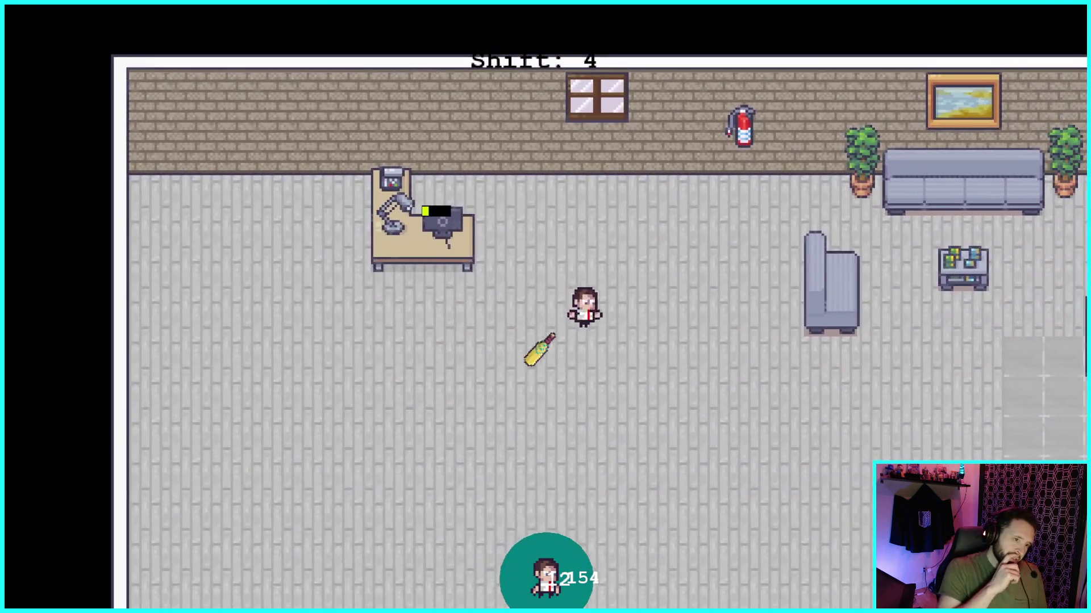
pyautogui.press('s')
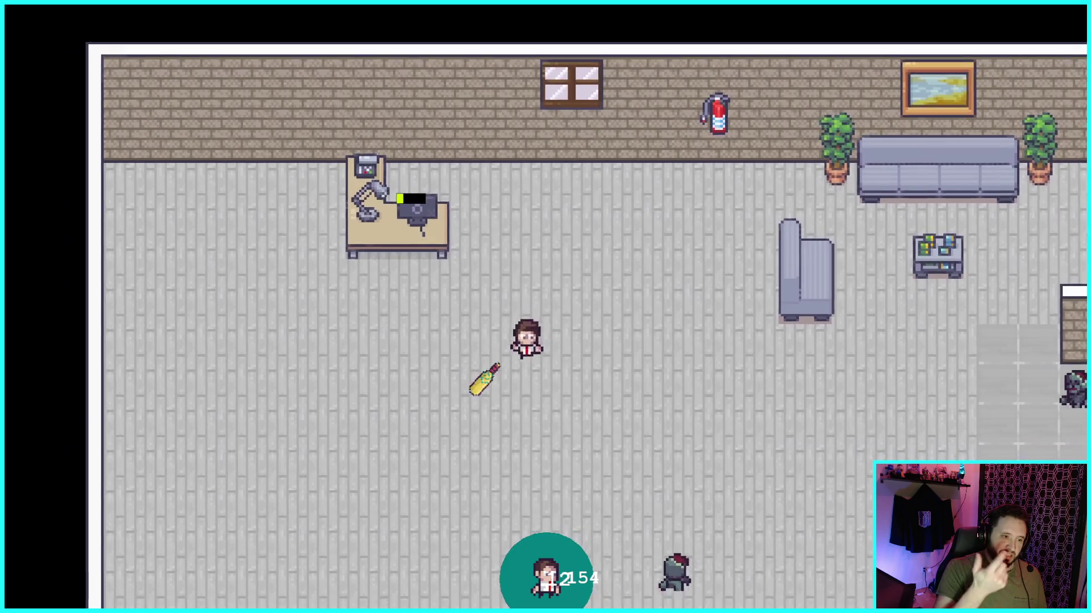
pyautogui.press('d')
pyautogui.press('a')
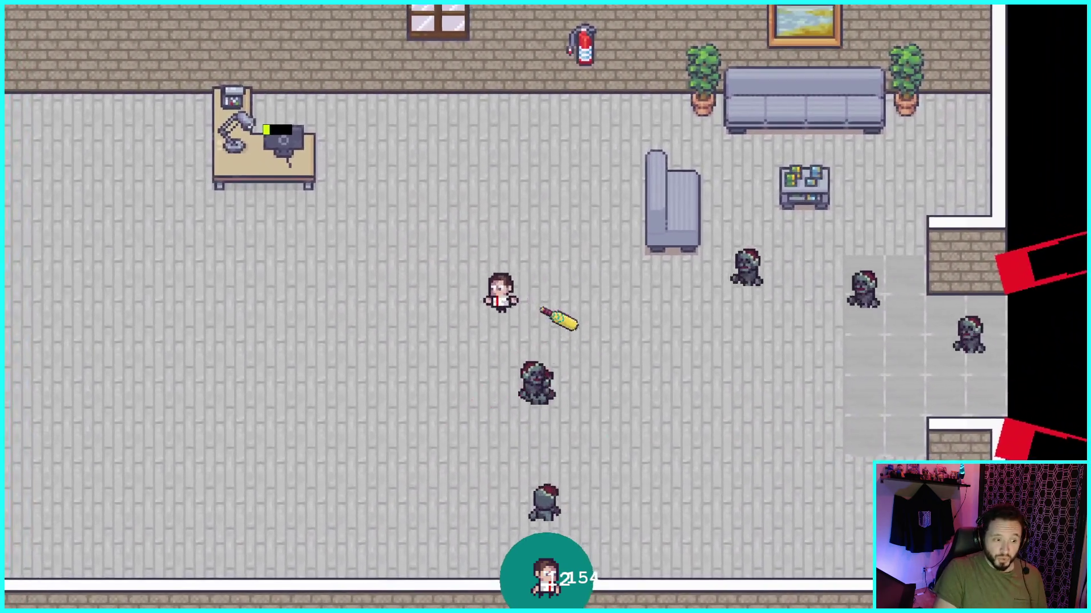
pyautogui.press('s')
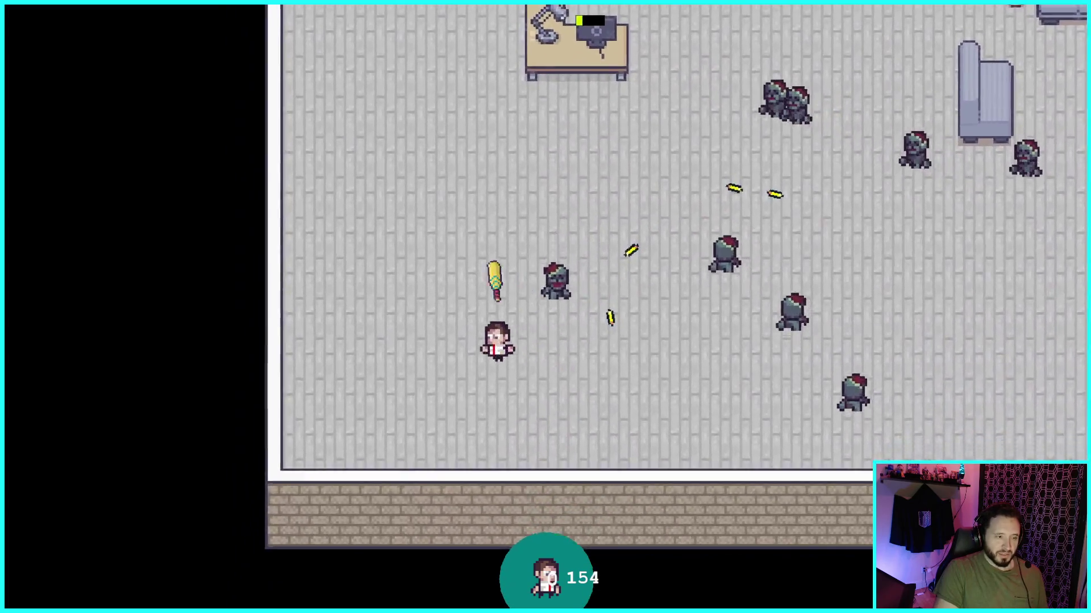
pyautogui.press('w')
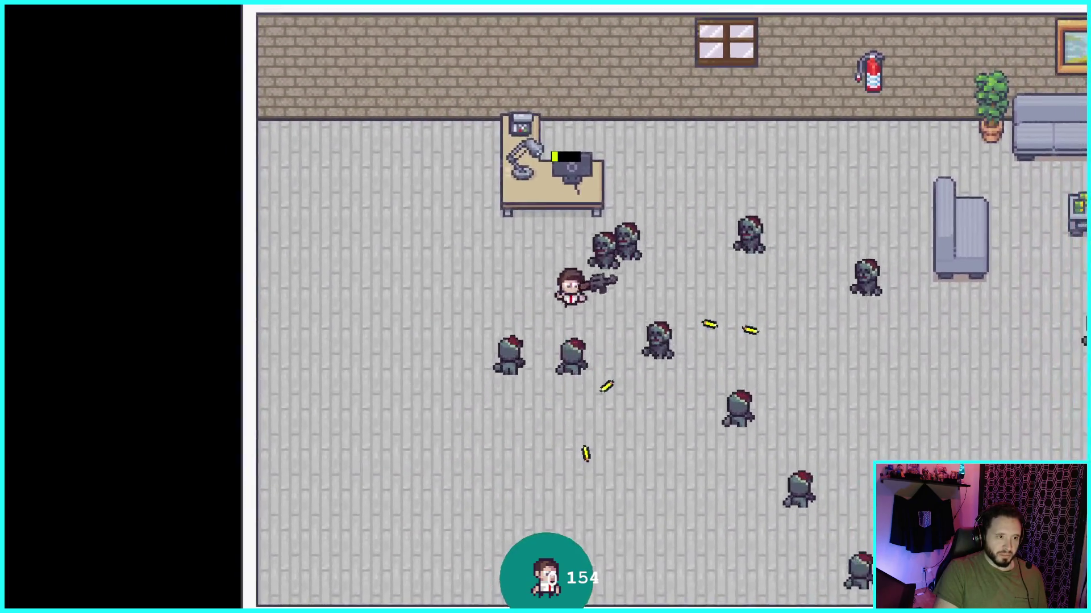
pyautogui.press('d')
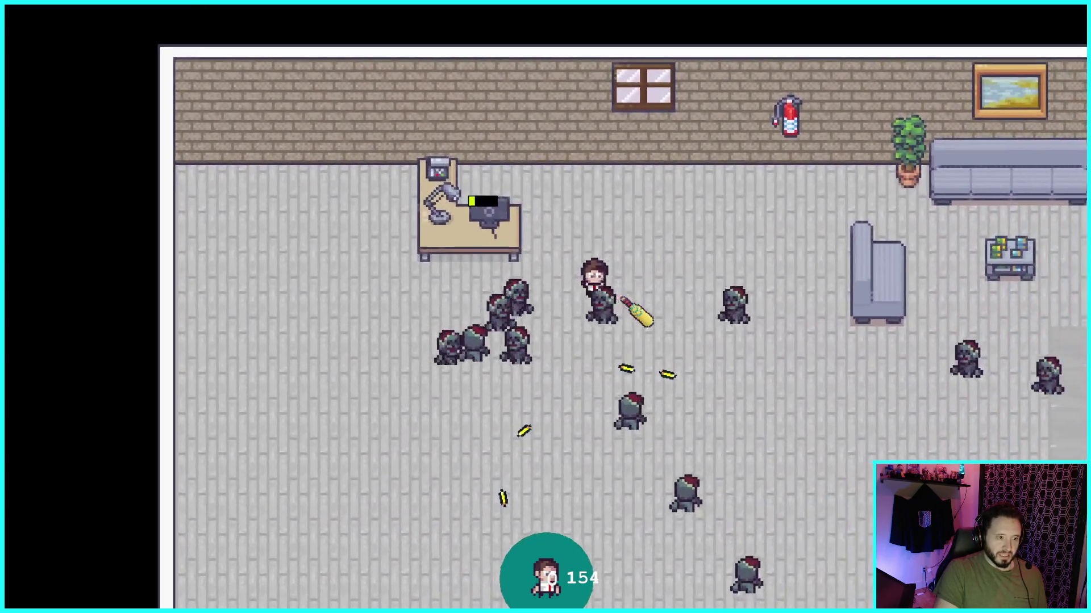
pyautogui.press('s')
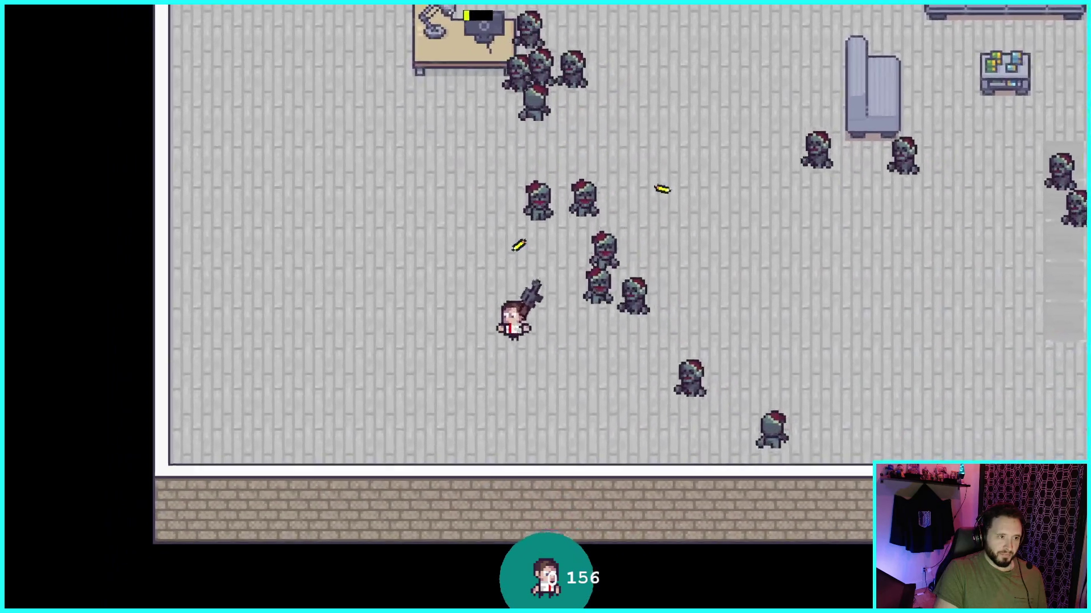
pyautogui.press('w')
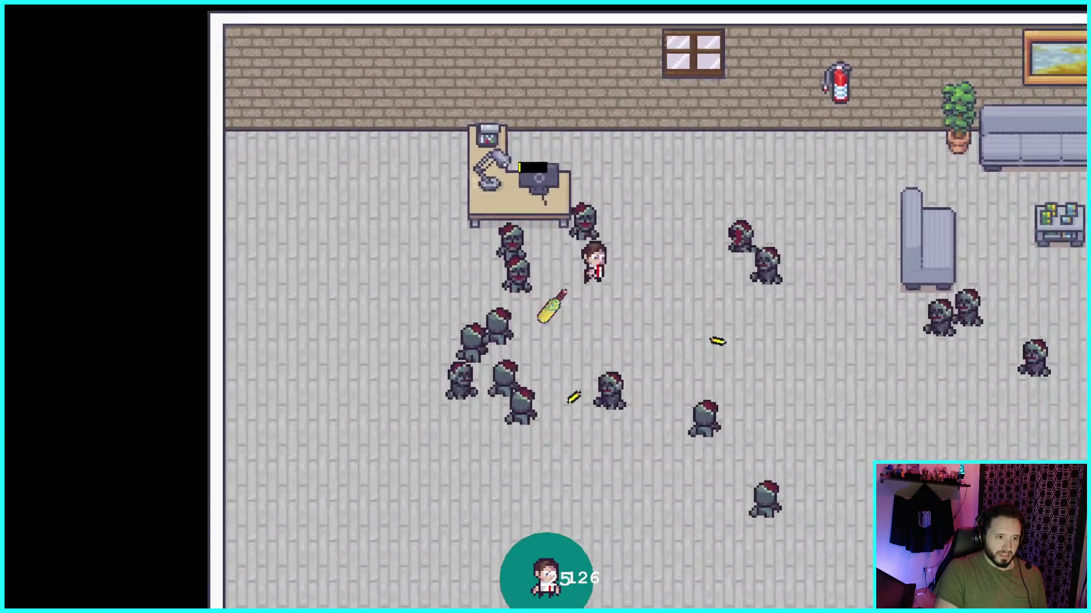
pyautogui.press('d')
pyautogui.press('s')
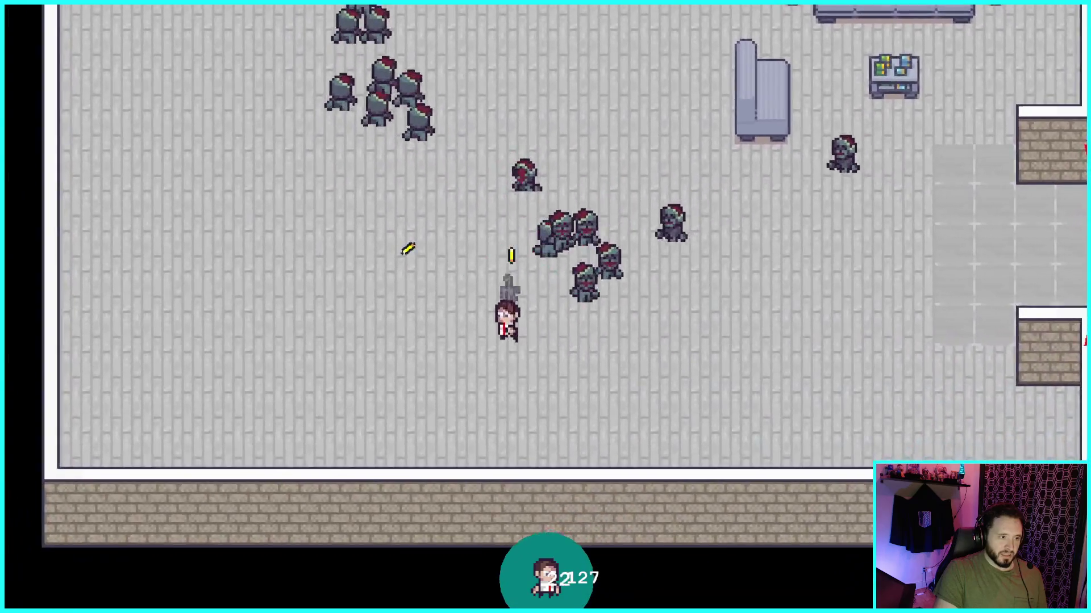
# Step: Move the player toward the sofa, then back toward the remaining zombies
pyautogui.press('a')
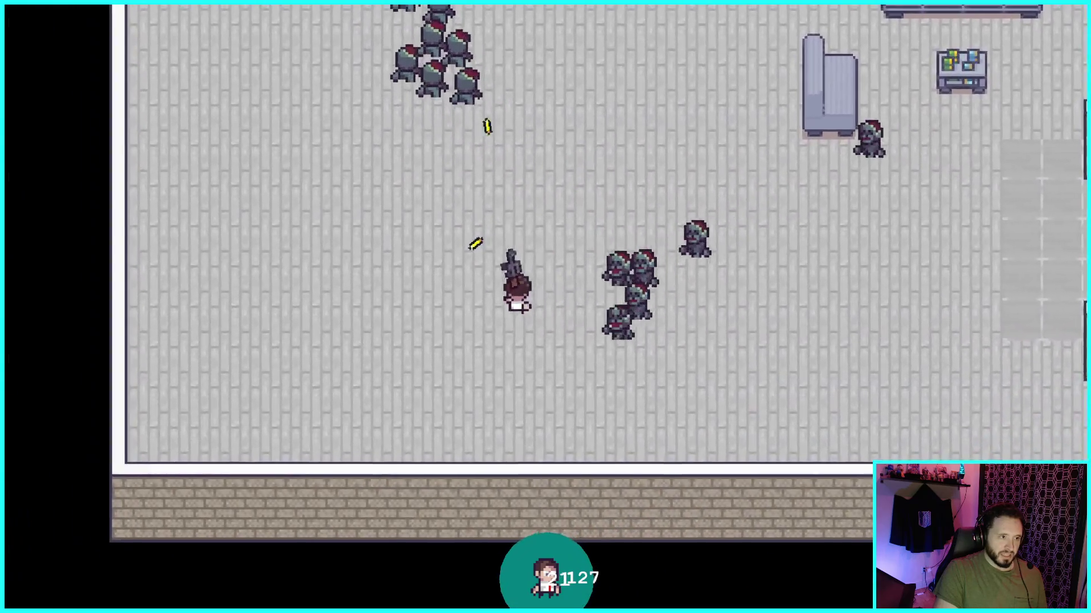
pyautogui.press('w')
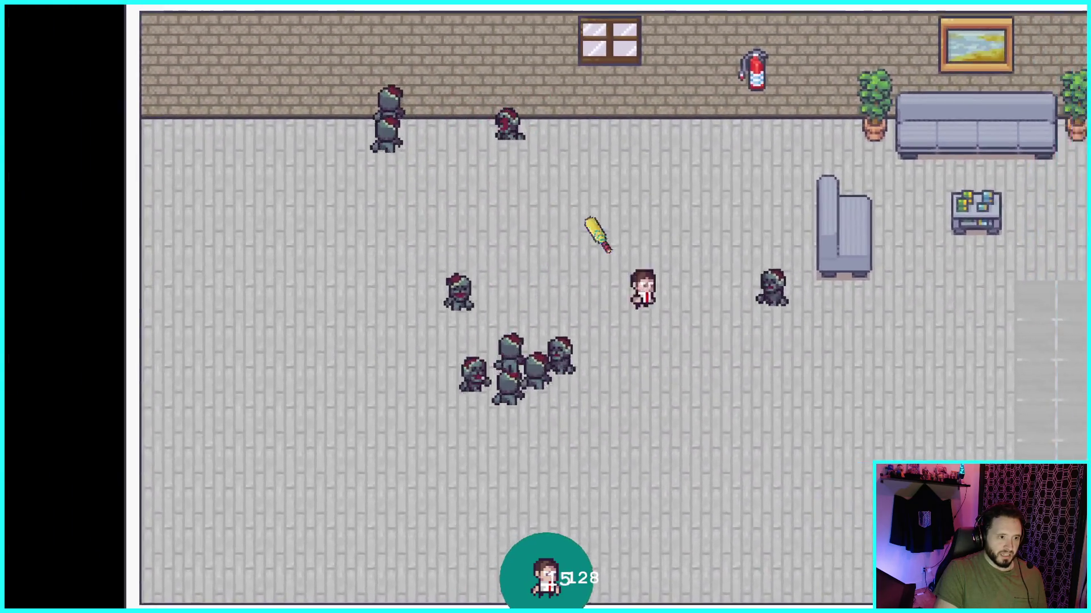
pyautogui.press('s')
pyautogui.press('d')
pyautogui.press('a')
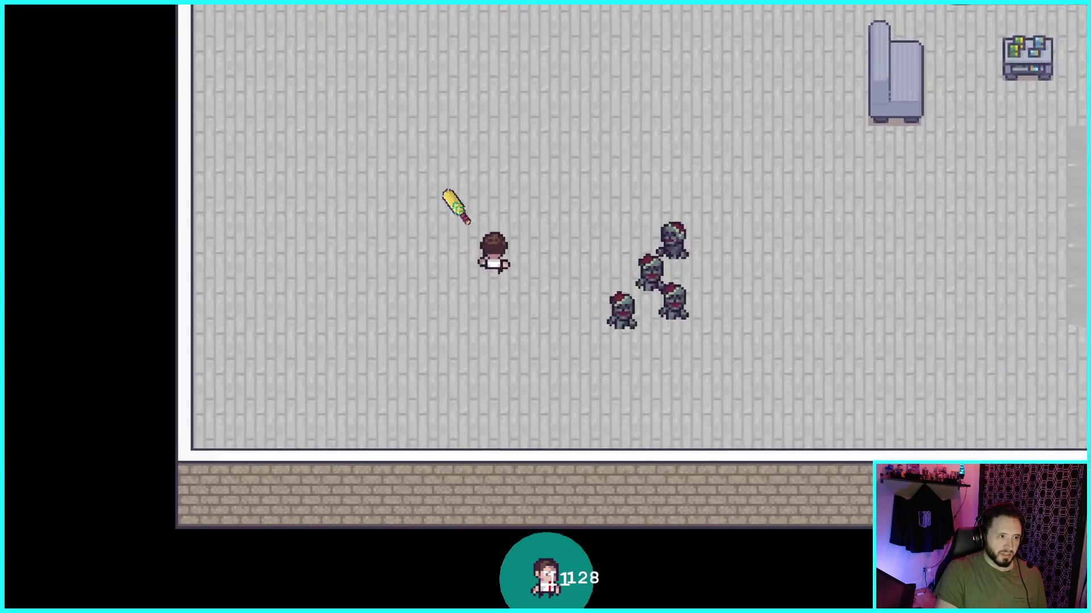
pyautogui.press('w')
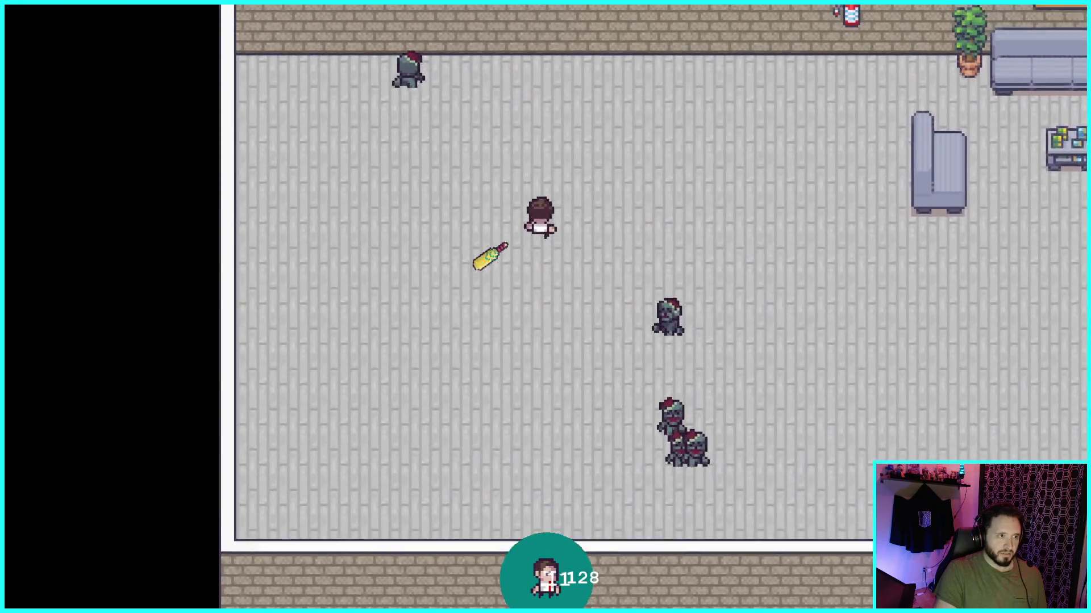
pyautogui.press('a')
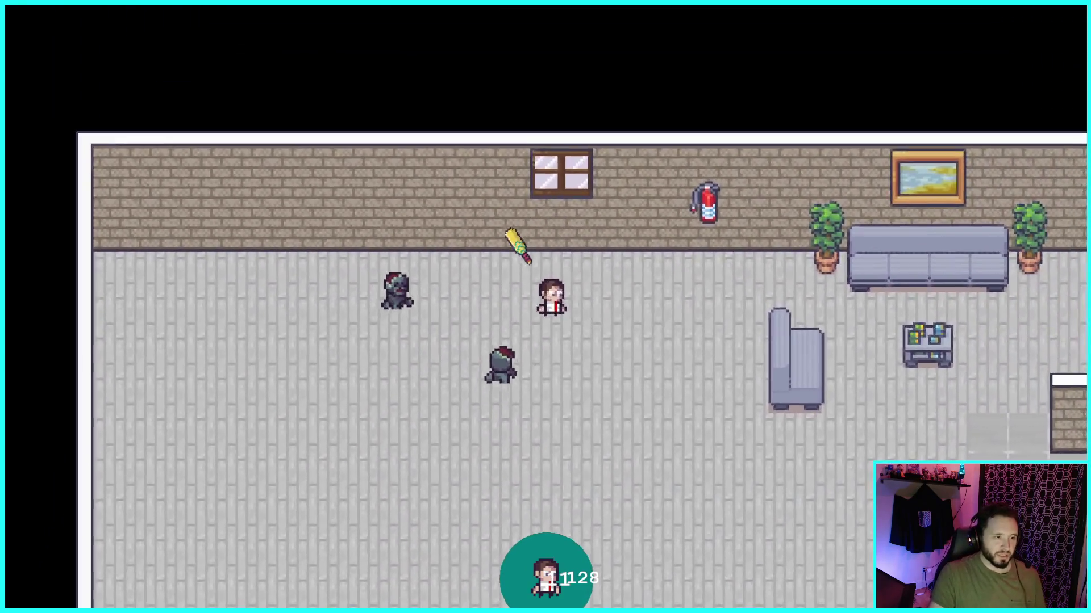
pyautogui.press('s')
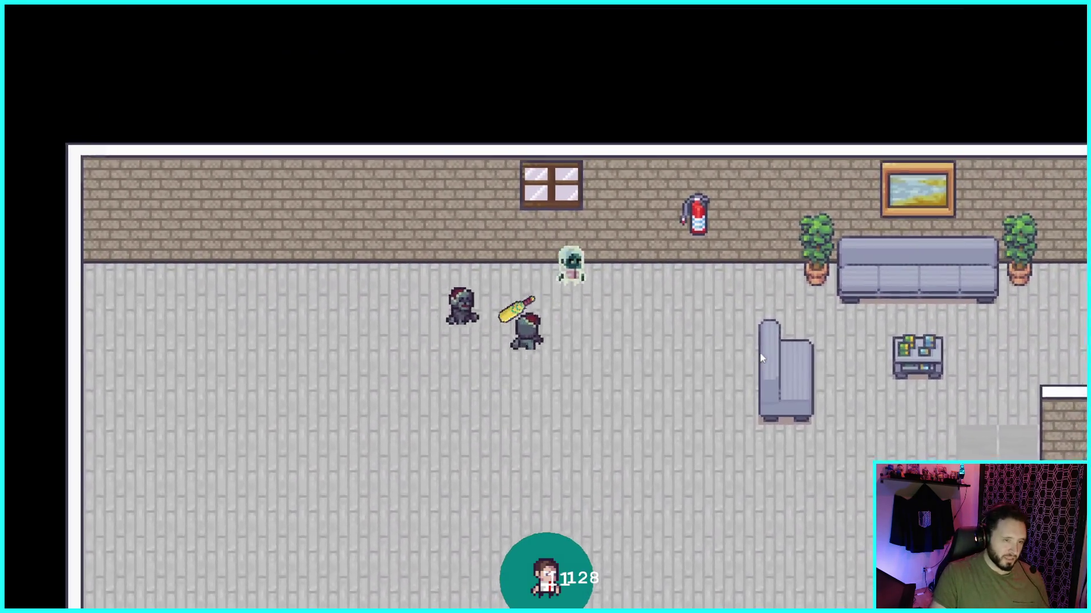
pyautogui.press('w')
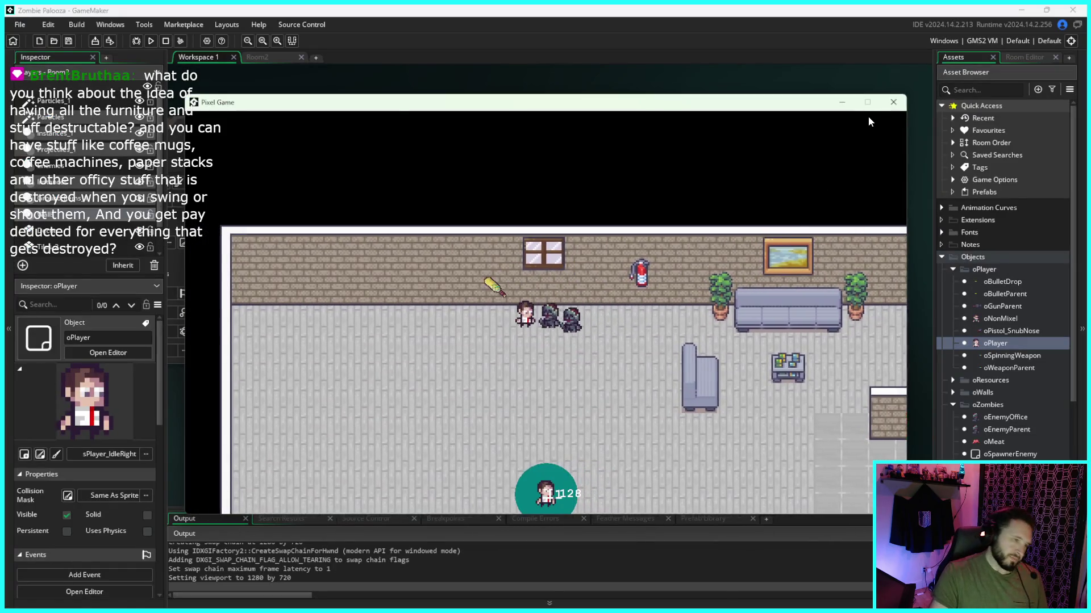
# Step: Move the player down and right near the top wall before stopping the test
pyautogui.press('s')
pyautogui.press('d')
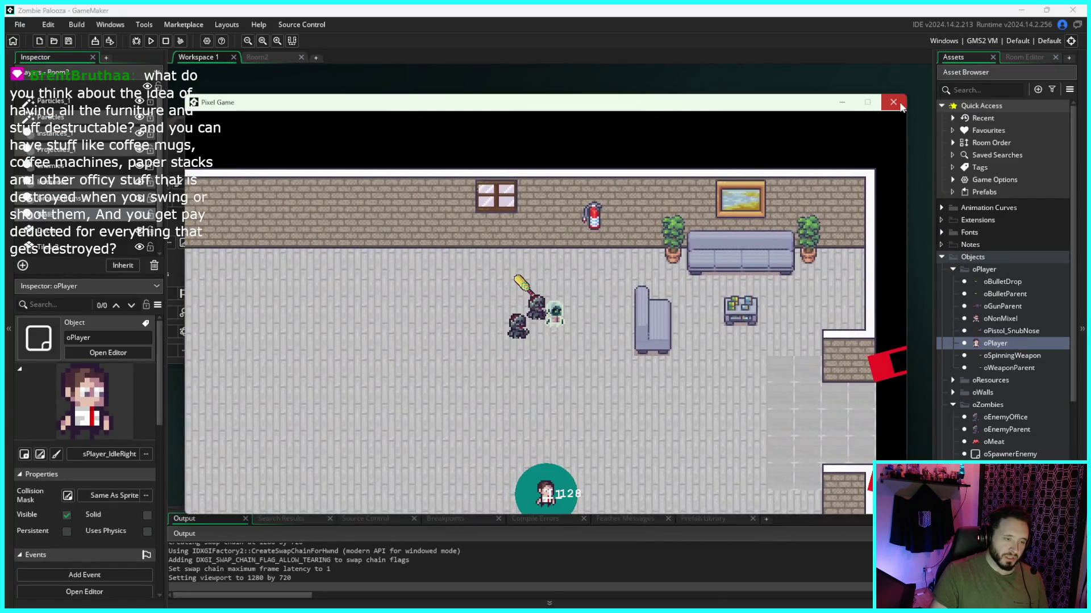
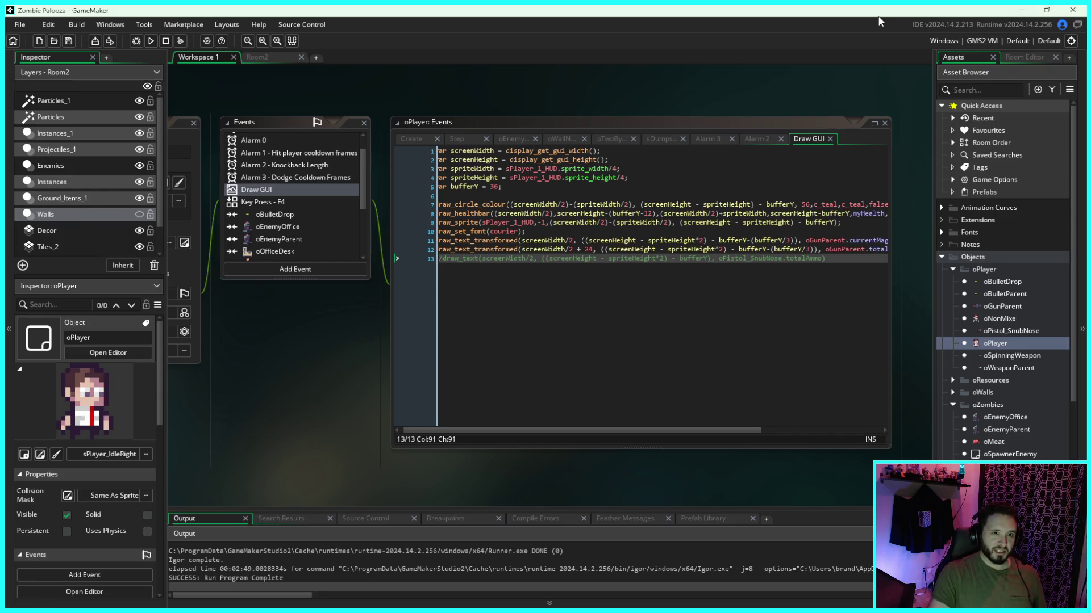
# Step: Exit GameMaker, confirming the prompt, then close the Aseprite window
pyautogui.click(1051, 8)
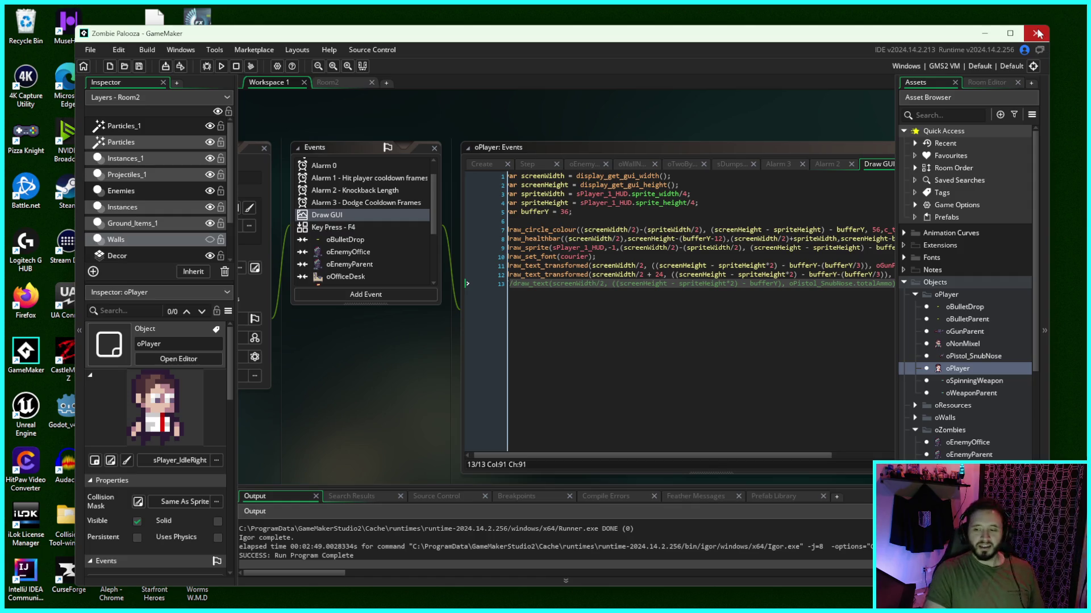
pyautogui.click(1034, 35)
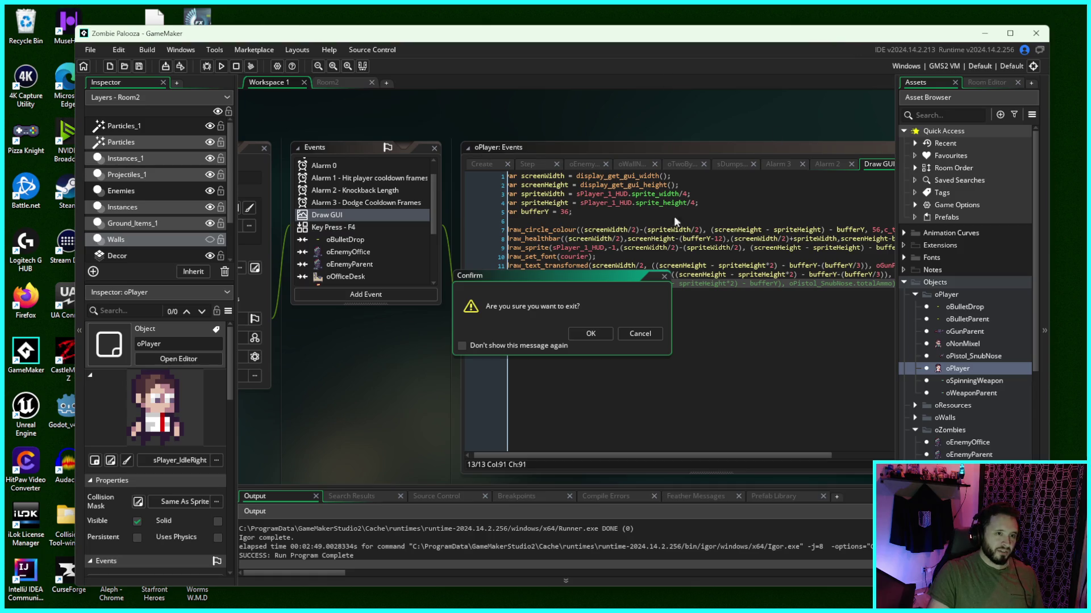
pyautogui.click(571, 329)
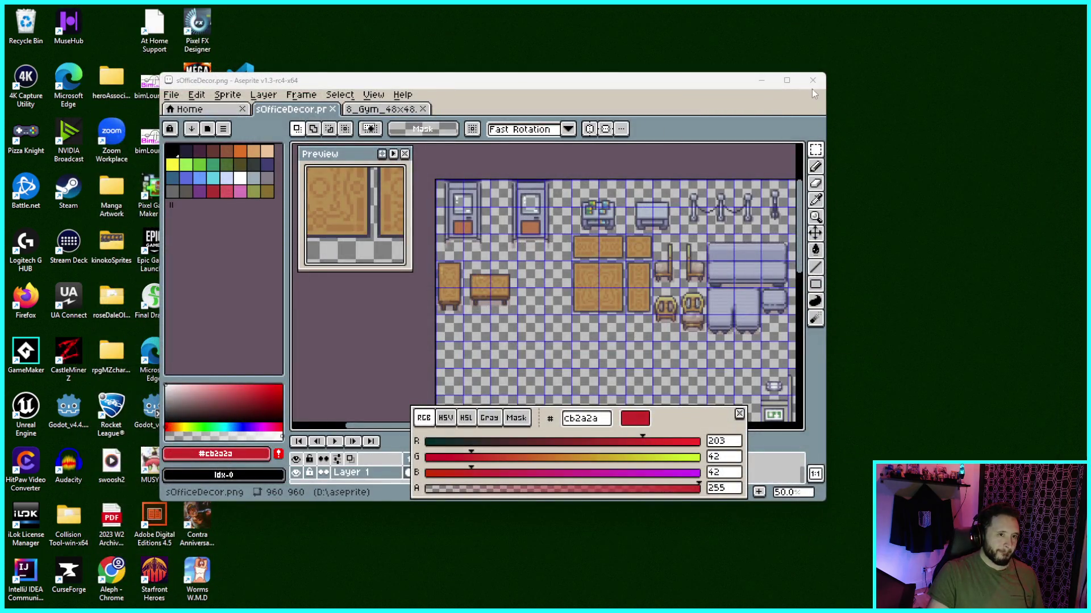
pyautogui.click(812, 80)
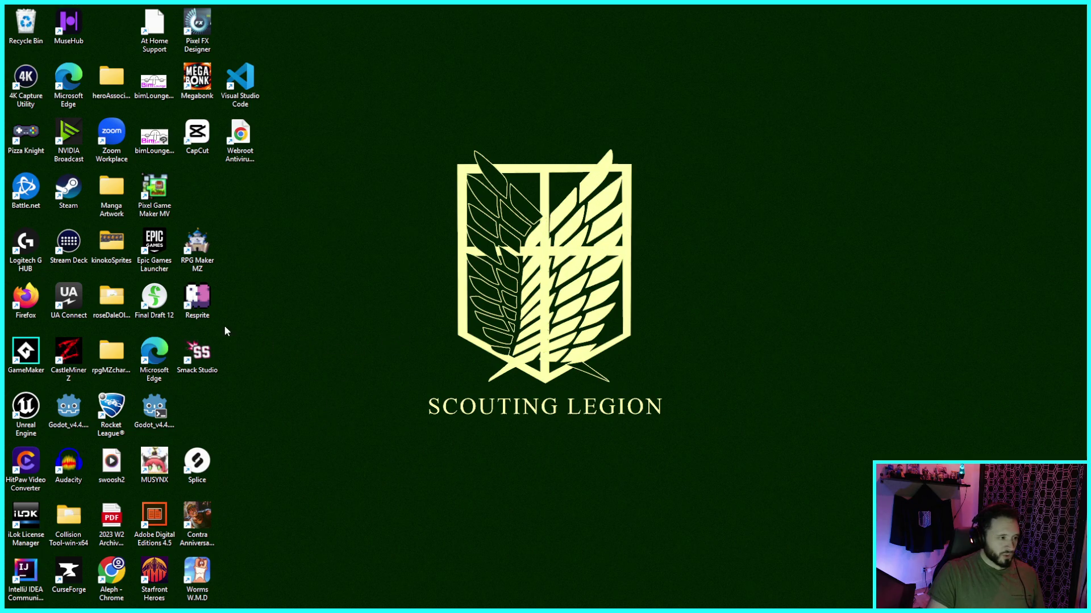
# Step: Dismiss the RPG Maker MZ launch error and cancel a Steam account switch
pyautogui.doubleClick(202, 250)
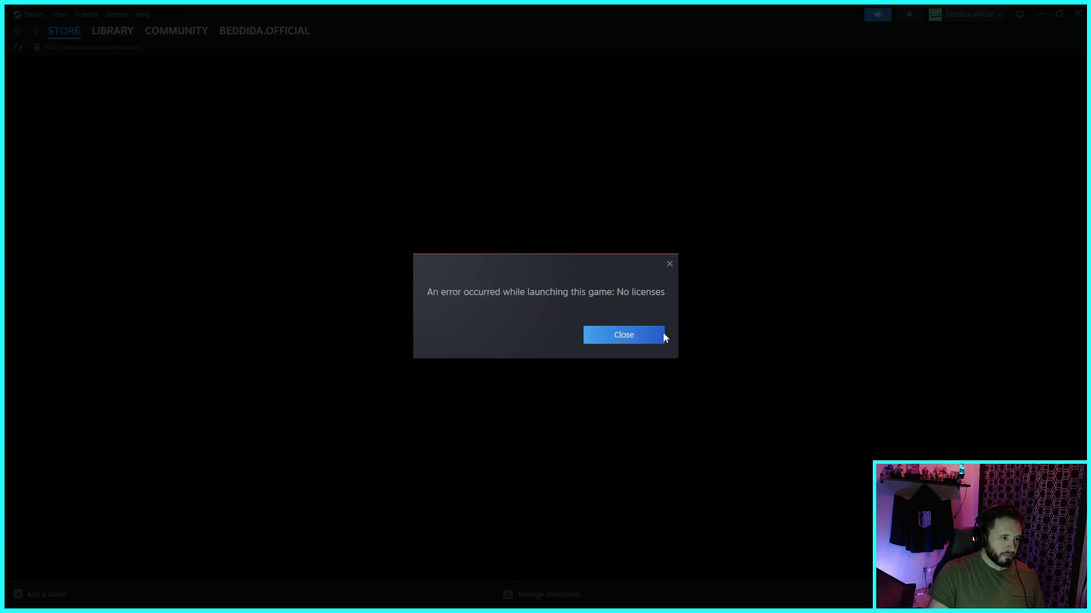
pyautogui.click(636, 337)
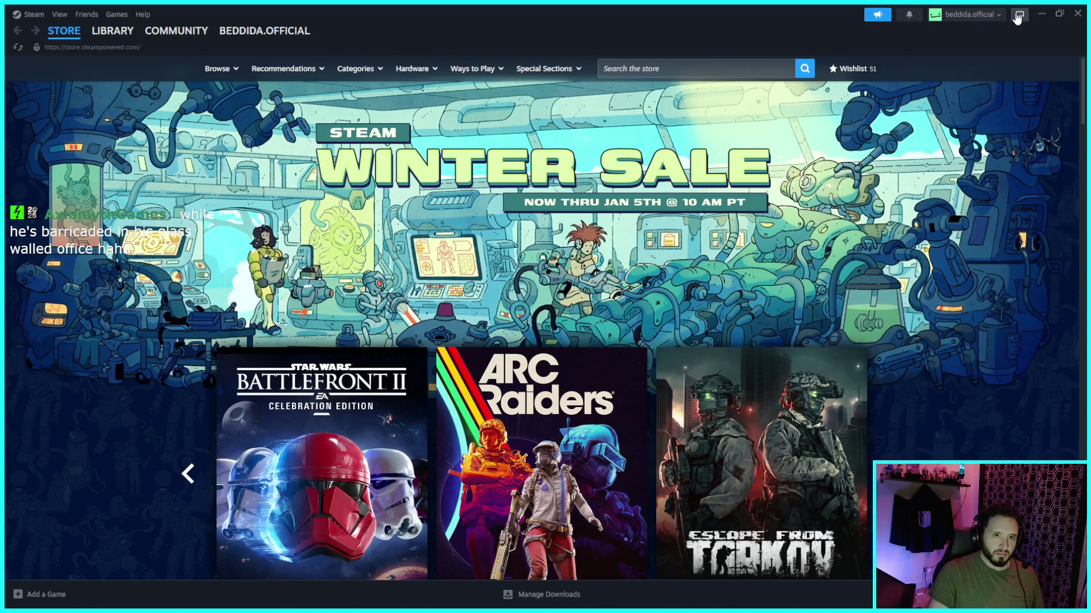
pyautogui.click(997, 15)
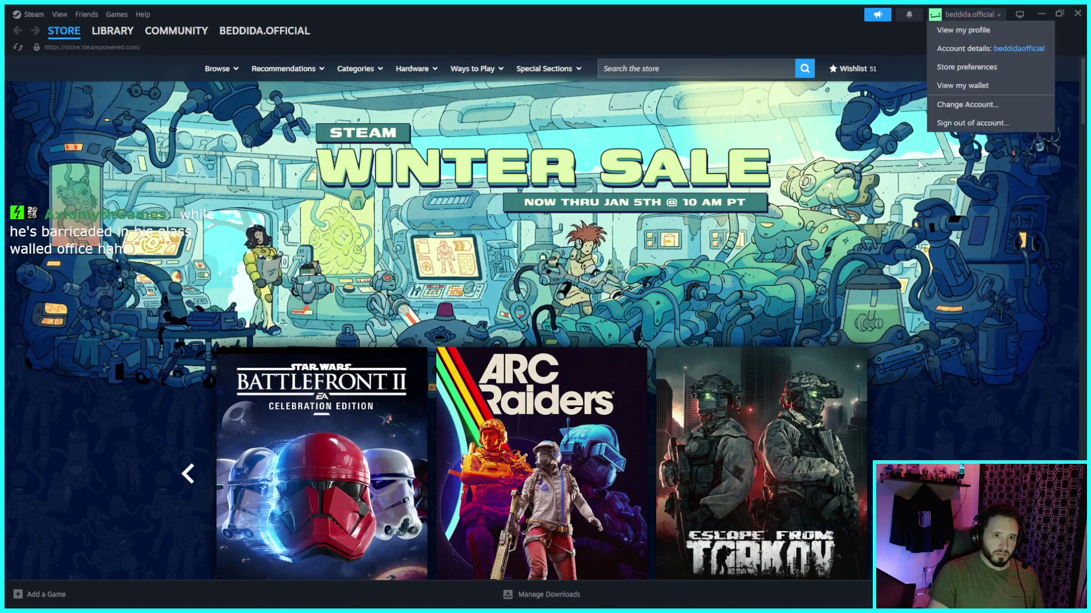
pyautogui.click(985, 109)
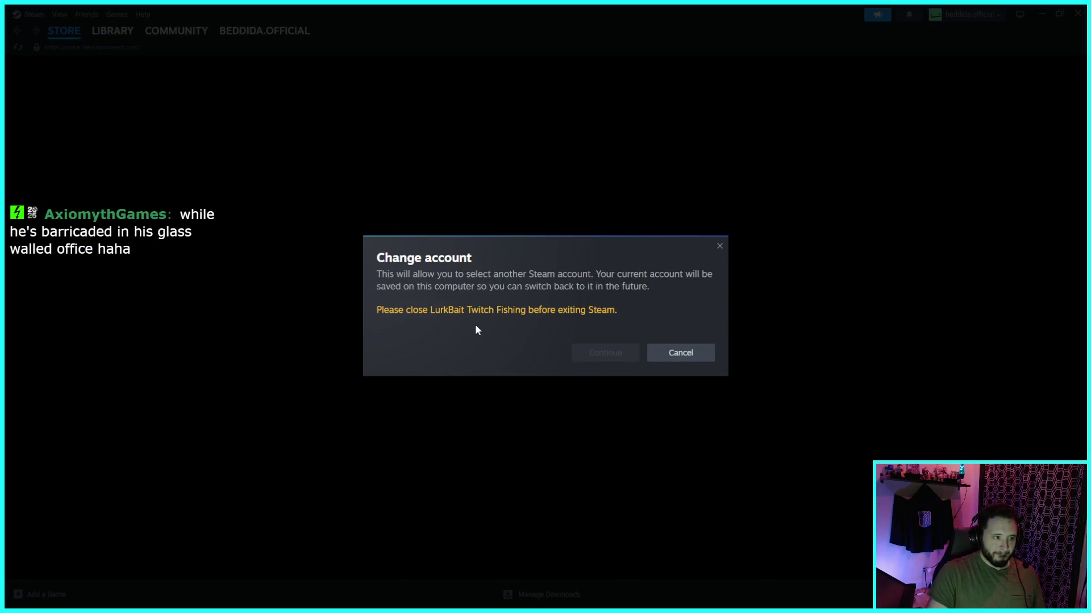
pyautogui.click(687, 354)
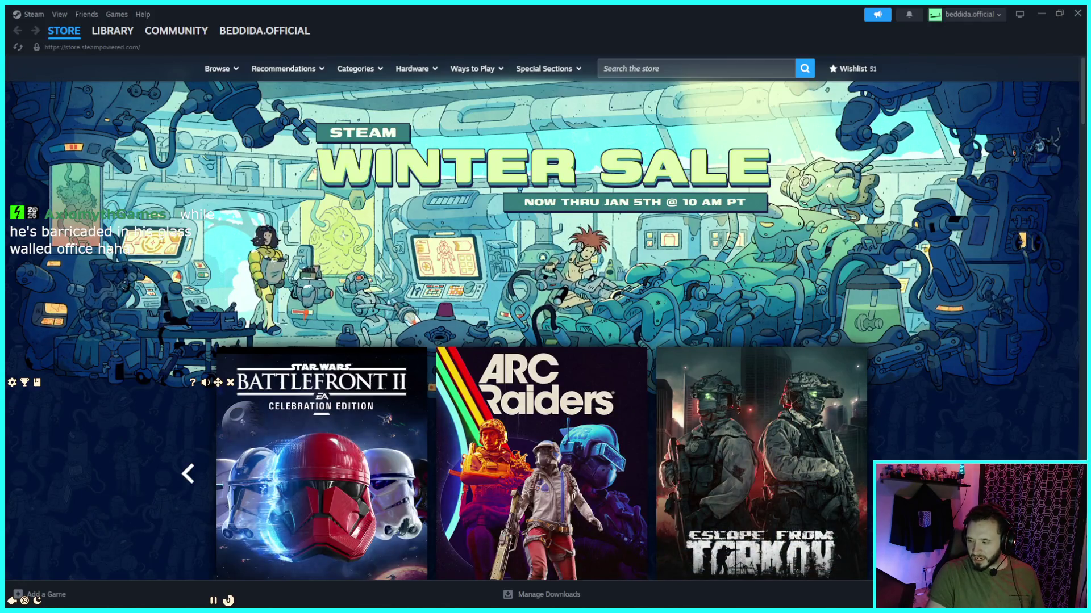
# Step: Close the LurkBait app, then switch Steam accounts so Steam shuts down and restarts
pyautogui.click(230, 389)
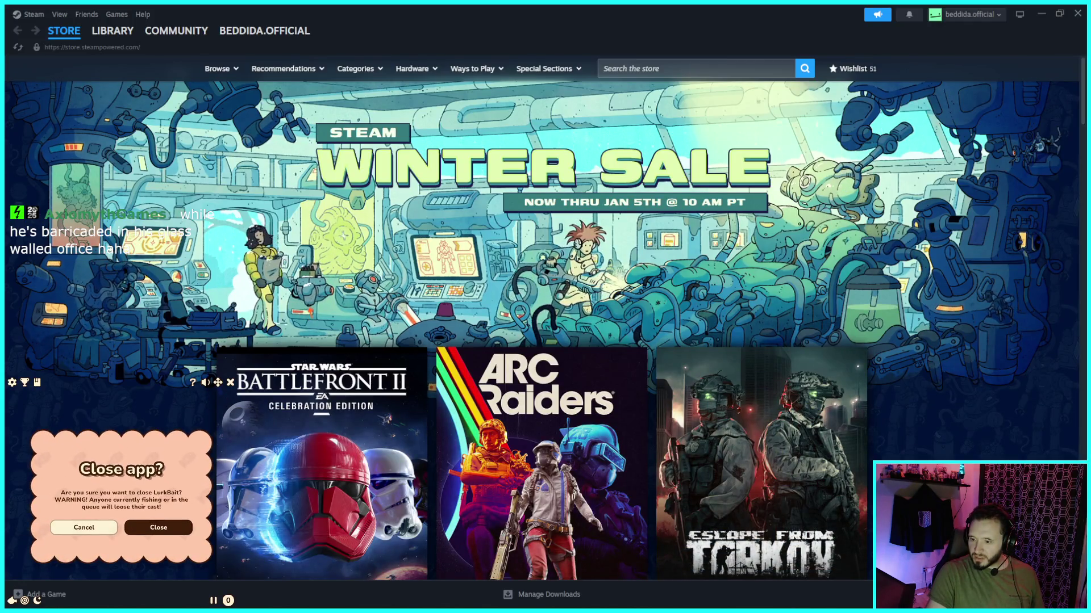
pyautogui.click(159, 528)
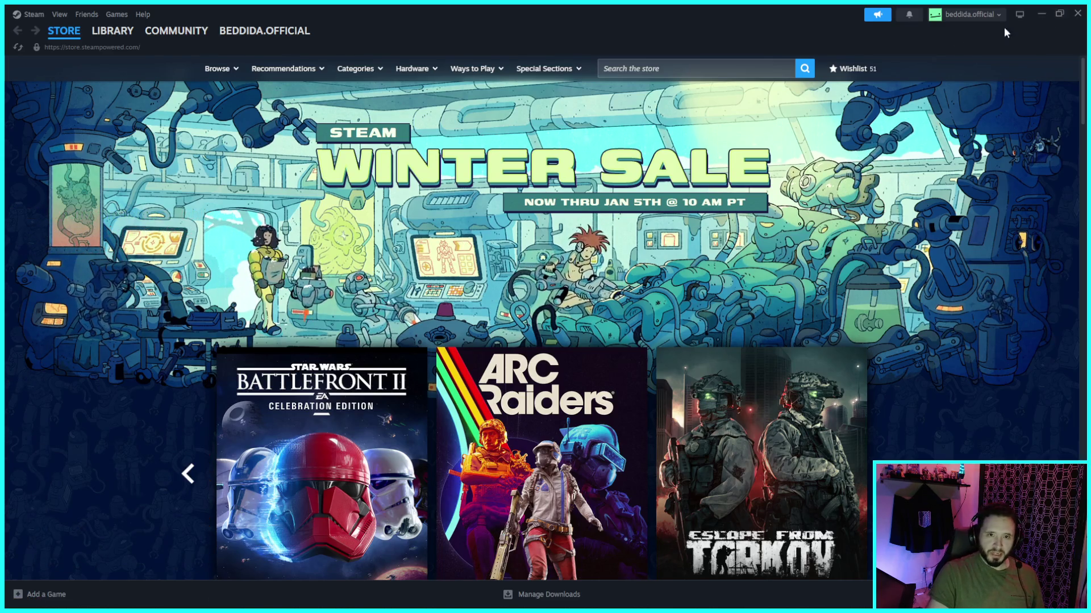
pyautogui.click(961, 23)
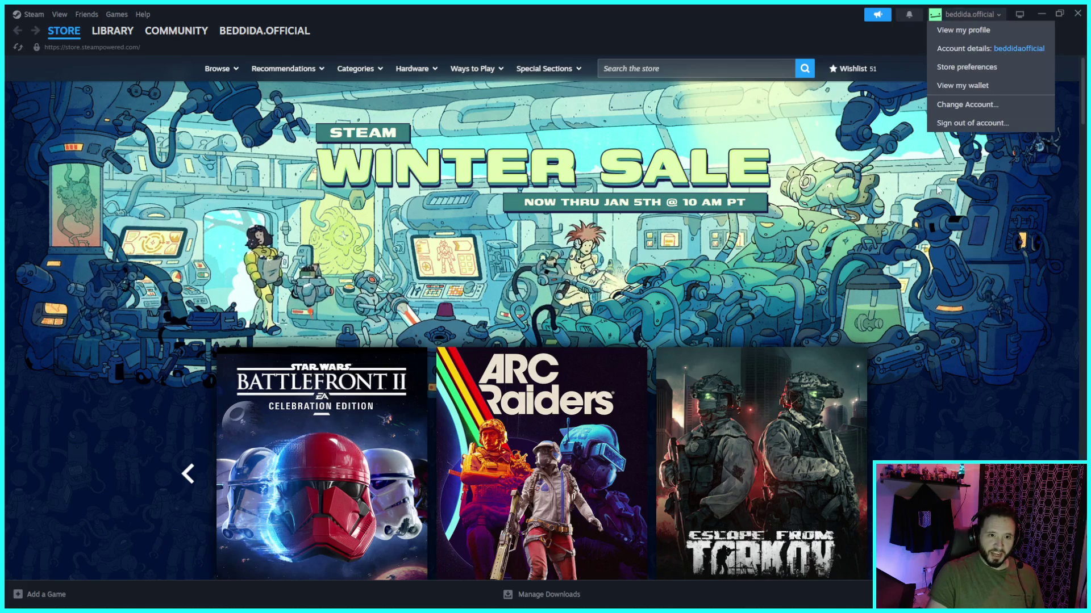
pyautogui.click(966, 119)
pyautogui.click(605, 356)
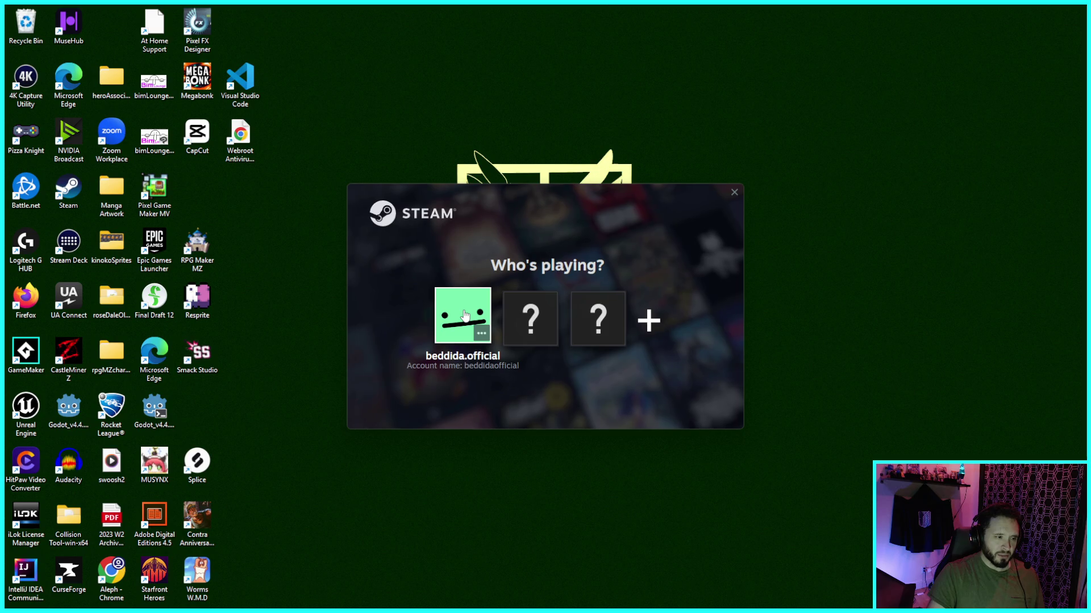
# Step: Log into the existing Steam profile and shrink the Steam window
pyautogui.click(462, 310)
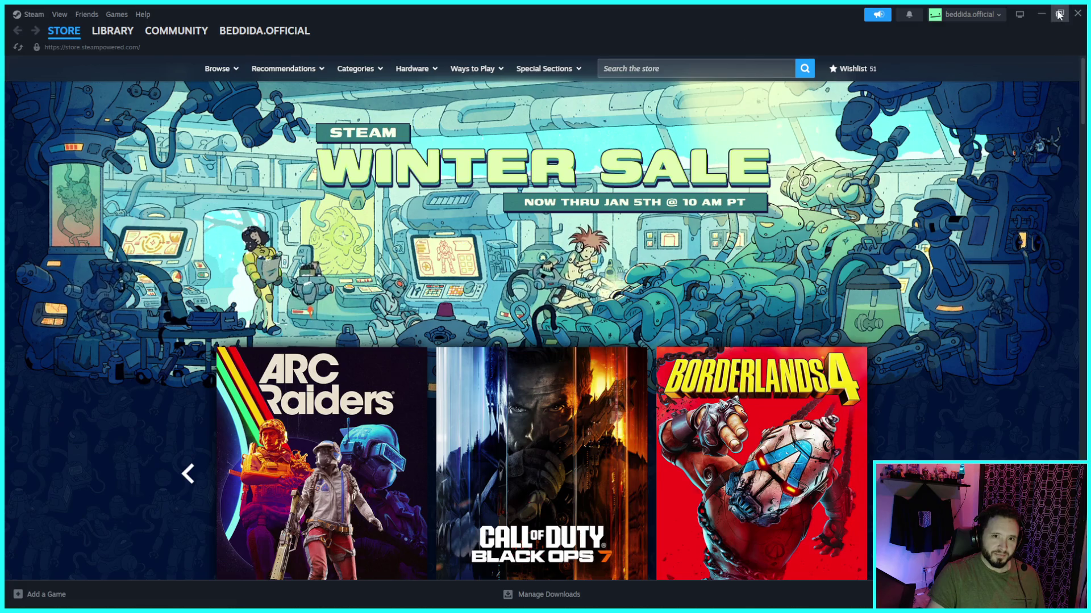
pyautogui.moveTo(995, 26); pyautogui.dragTo(771, 170)
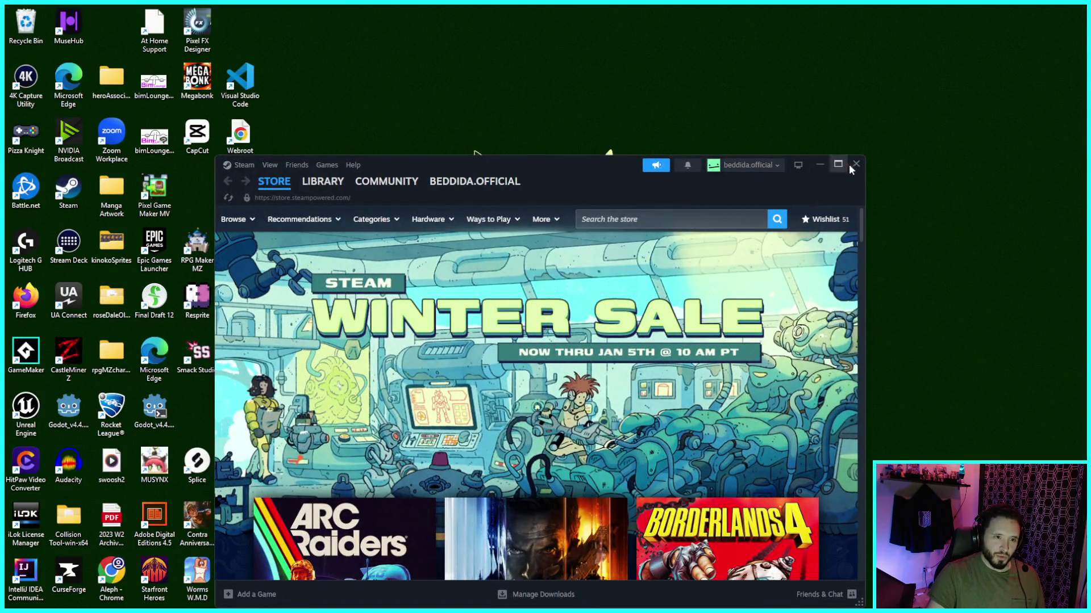
pyautogui.click(856, 164)
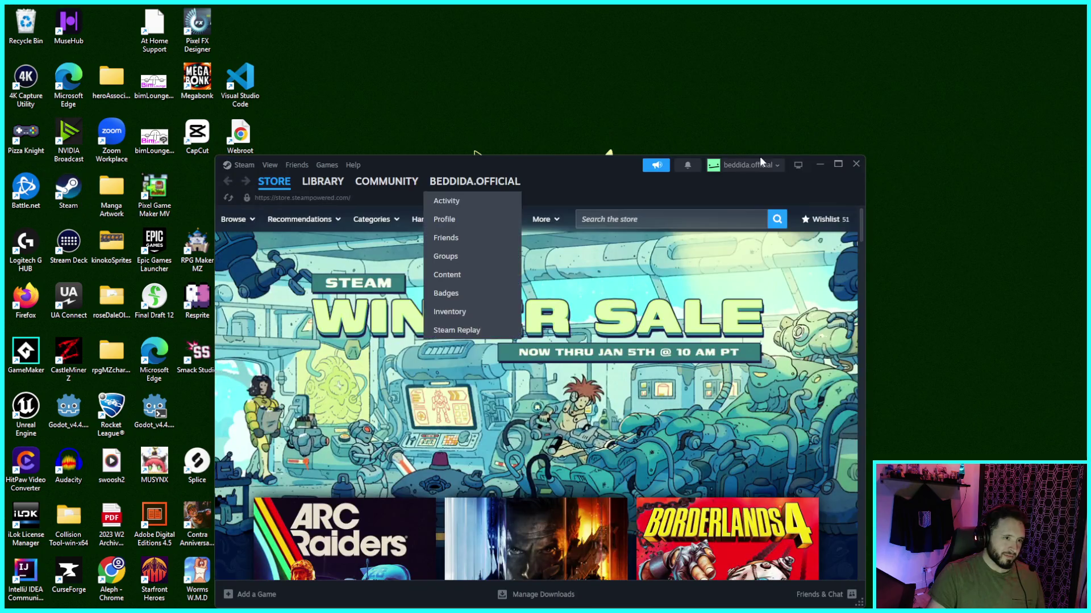
# Step: Switch Steam accounts again, close the Who's playing? picker, and move to the map Height field
pyautogui.click(746, 165)
pyautogui.click(763, 257)
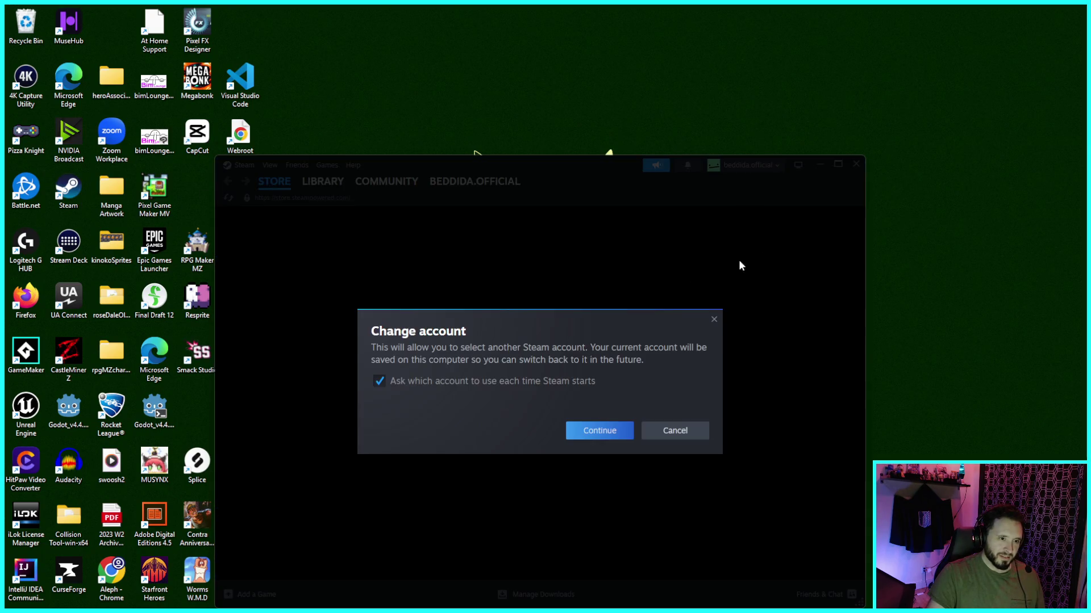
pyautogui.click(600, 432)
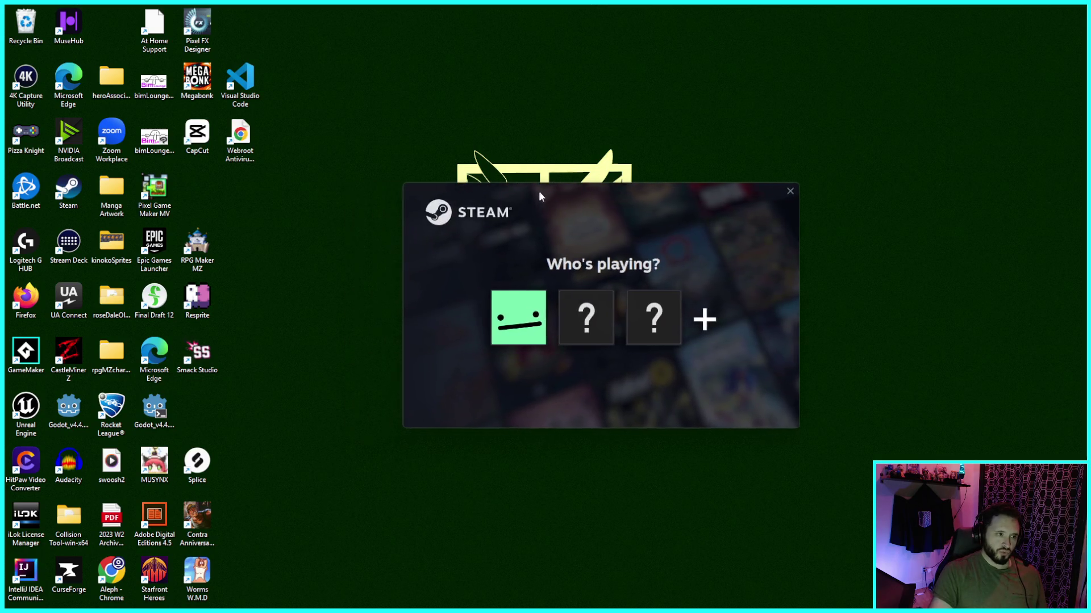
pyautogui.click(734, 192)
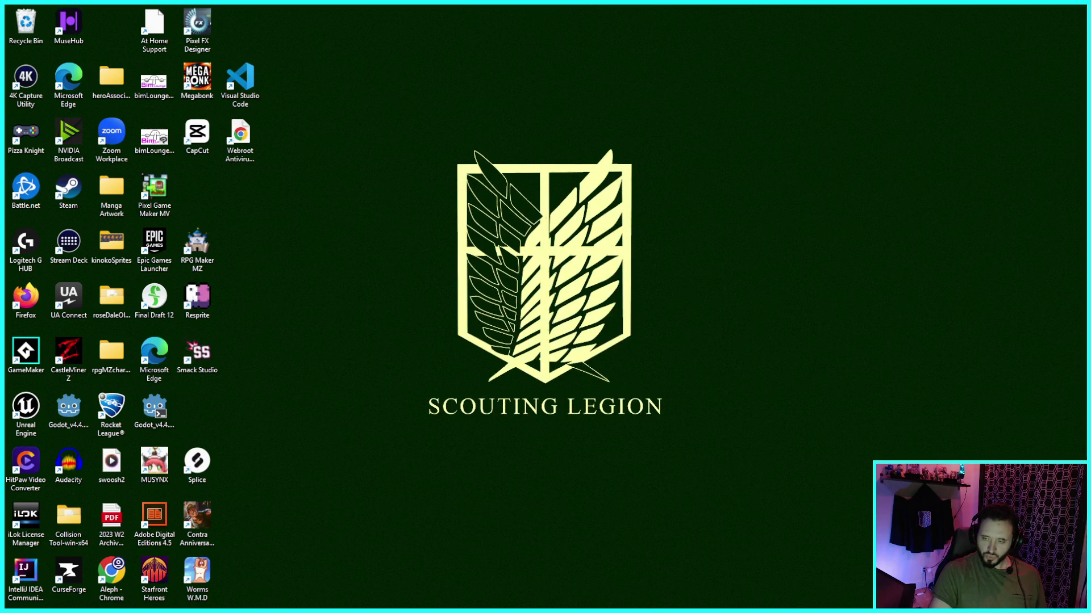
pyautogui.press('Tab')
# Step: Enter height 25 to create the 25×25 MAP005 and add an event on its top-left tile
pyautogui.write('25')
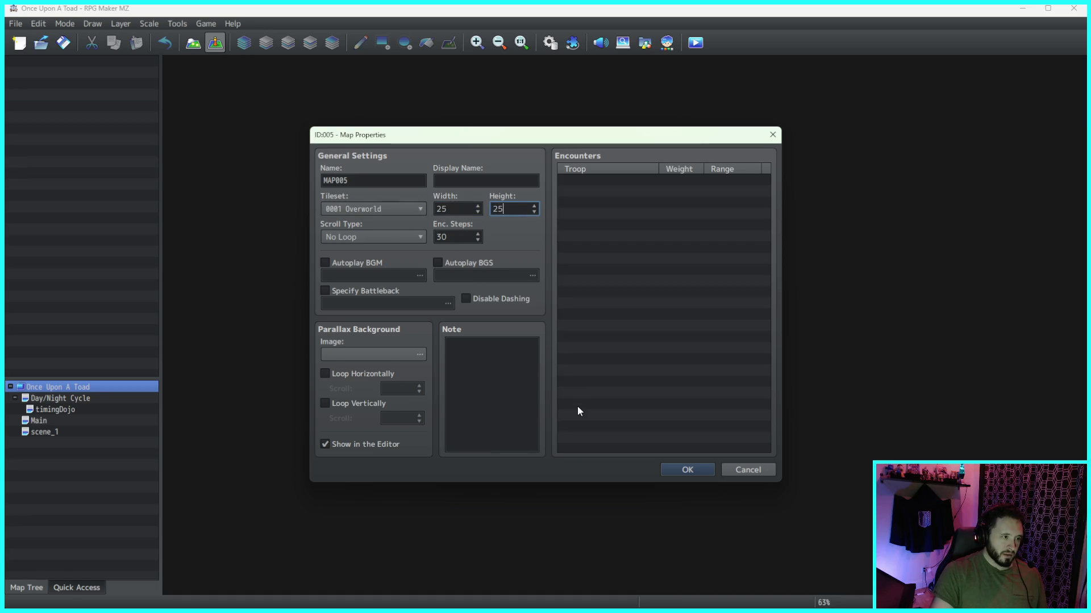
pyautogui.click(682, 468)
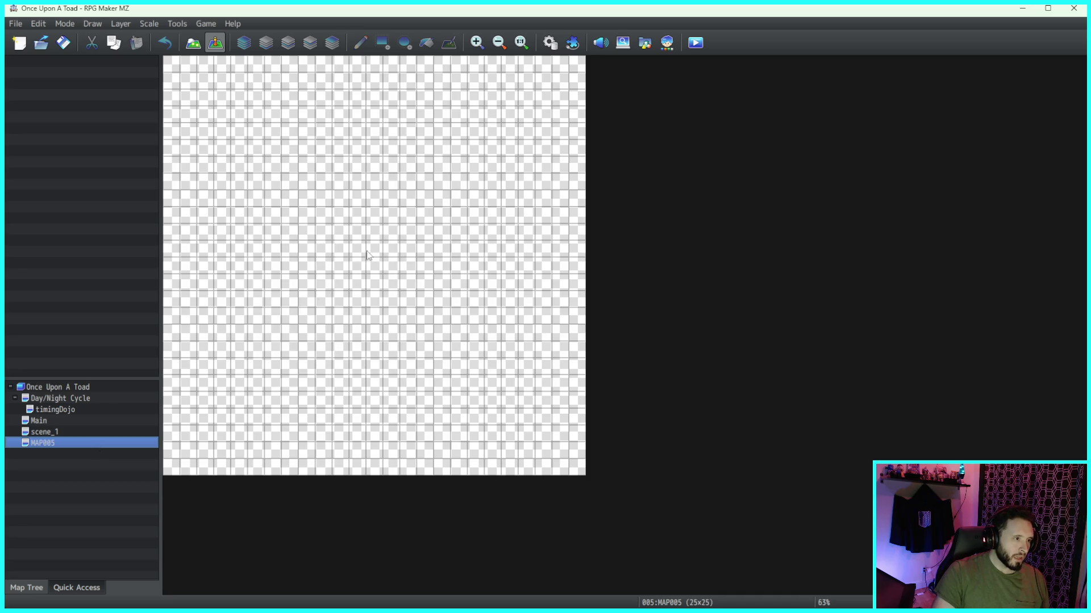
pyautogui.doubleClick(169, 66)
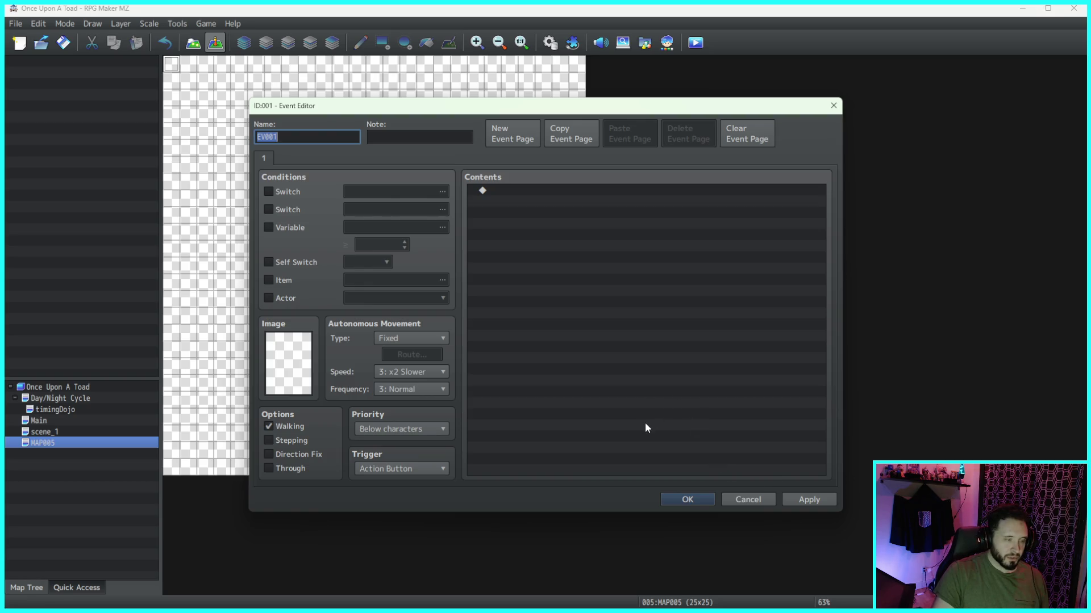
# Step: Set EV001's trigger to Parallel and save the event
pyautogui.click(414, 468)
pyautogui.click(389, 535)
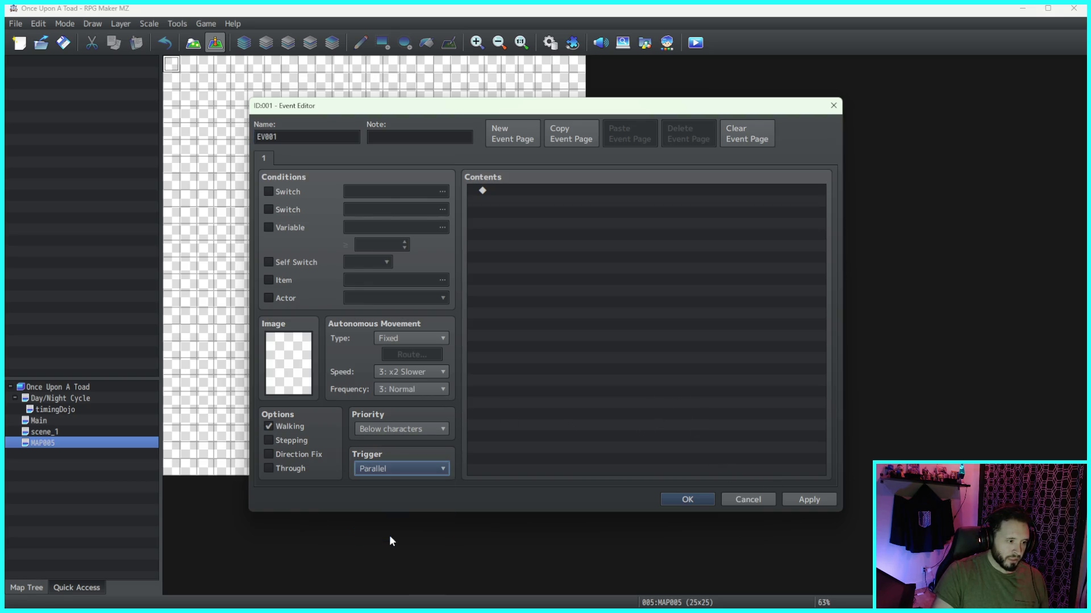
pyautogui.click(816, 500)
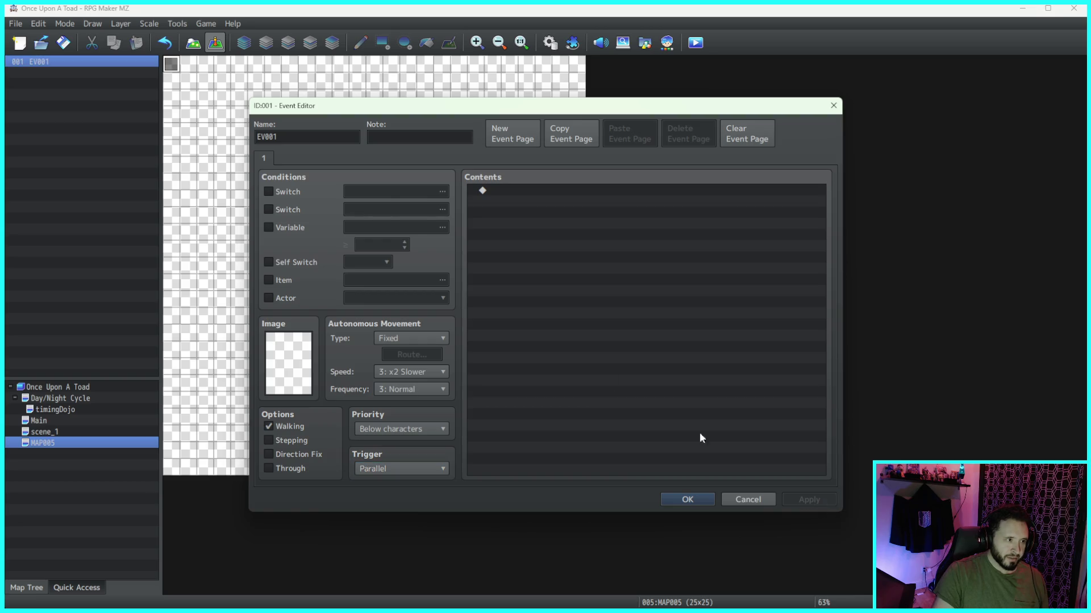
pyautogui.click(688, 499)
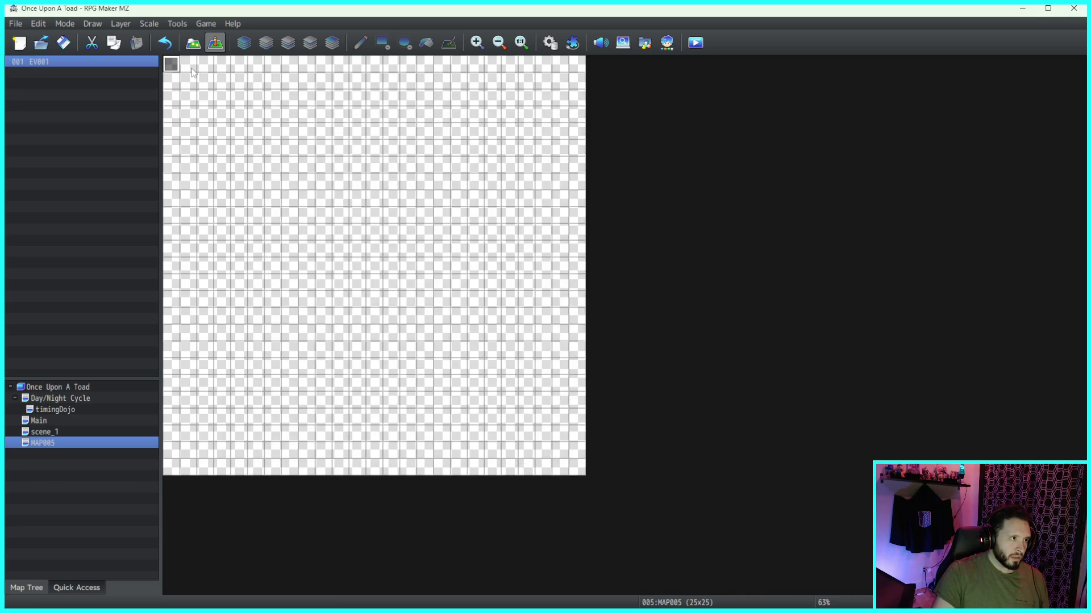
# Step: Add EV002 on the next tile with Below characters priority and a Parallel trigger, then reopen EV001
pyautogui.doubleClick(188, 64)
pyautogui.click(414, 429)
pyautogui.click(366, 437)
pyautogui.click(403, 468)
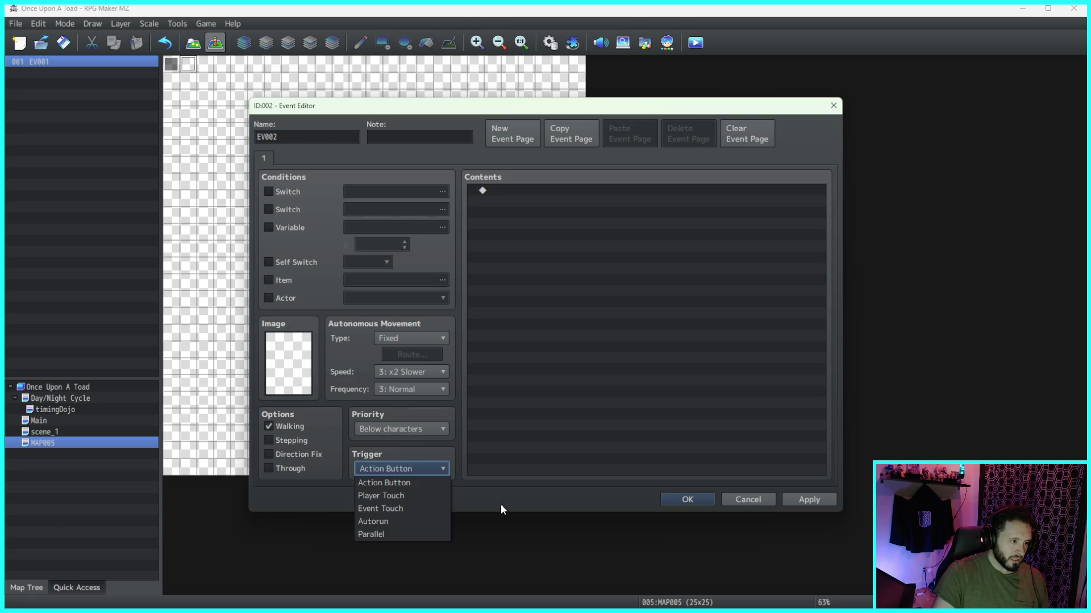
pyautogui.click(398, 534)
pyautogui.click(798, 501)
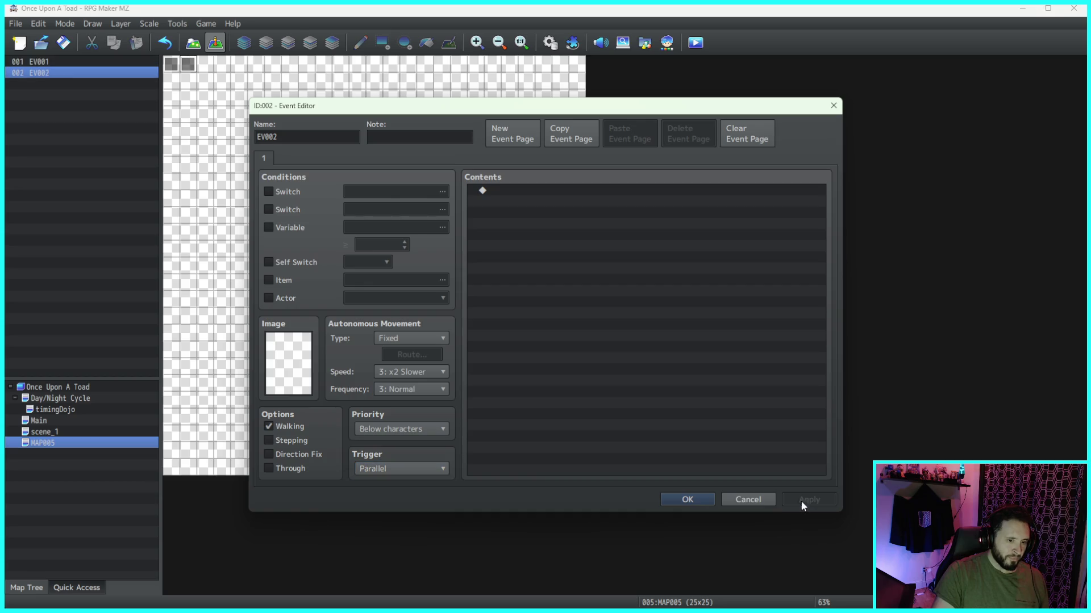
pyautogui.click(704, 503)
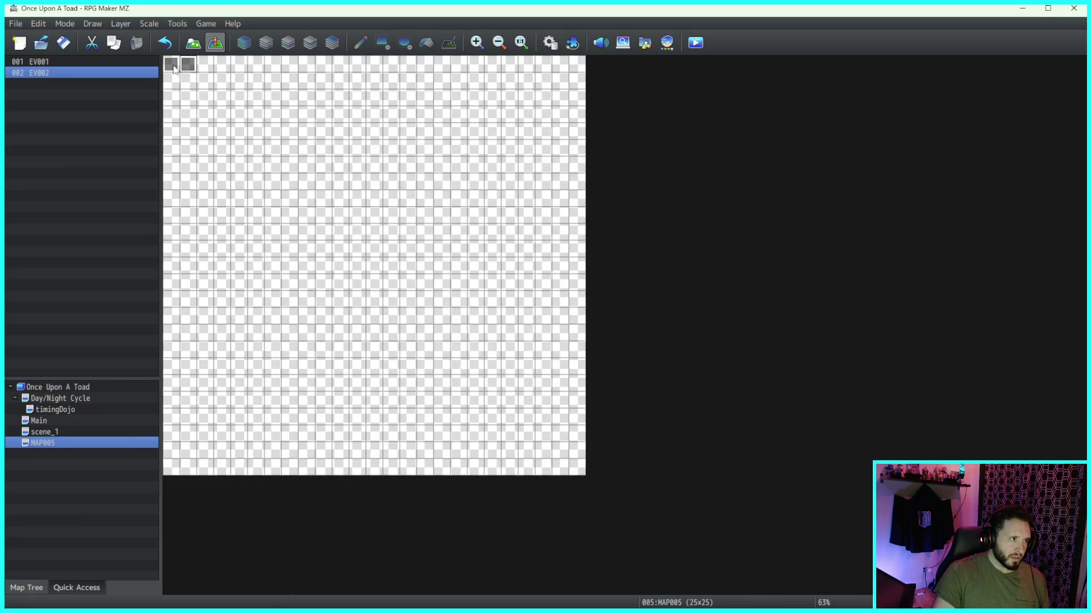
pyautogui.doubleClick(173, 67)
pyautogui.doubleClick(528, 190)
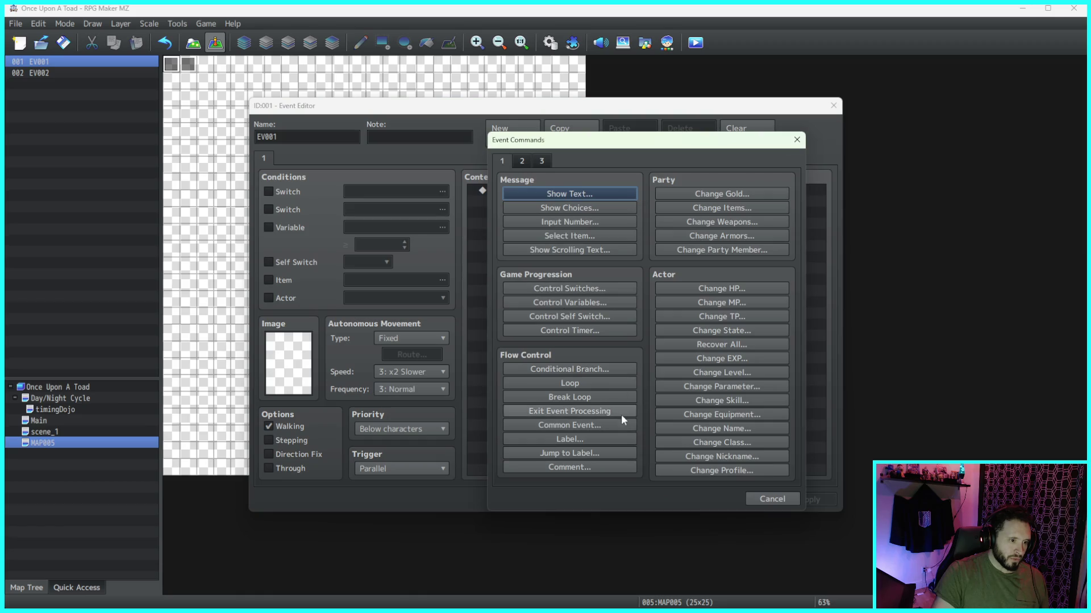
# Step: Add a Show Picture command to EV001 displaying the Actor1_2 portrait as picture #1 at (0,0)
pyautogui.click(542, 162)
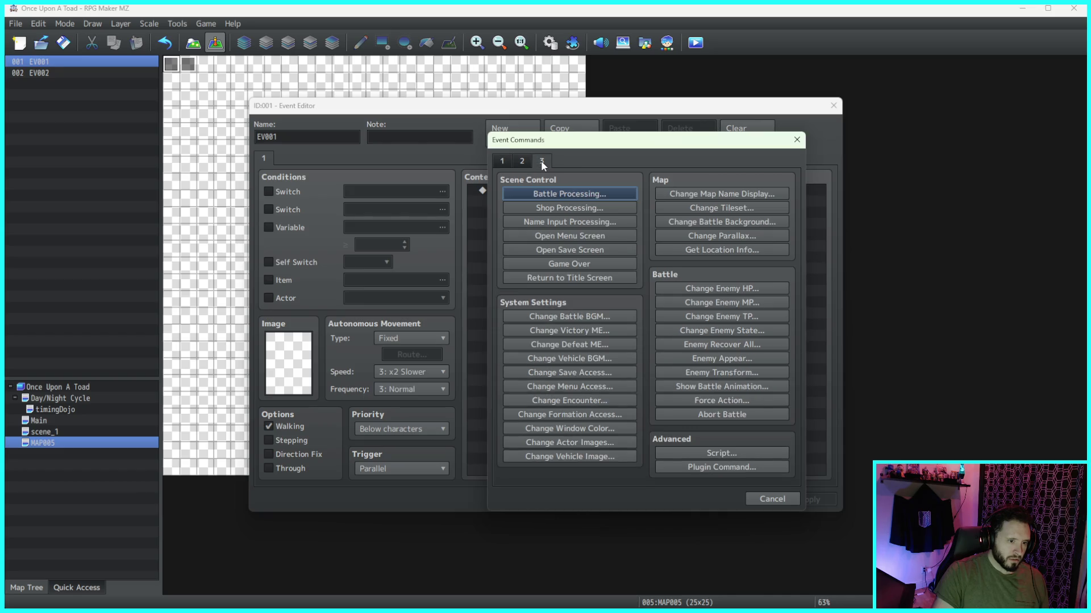
pyautogui.click(523, 162)
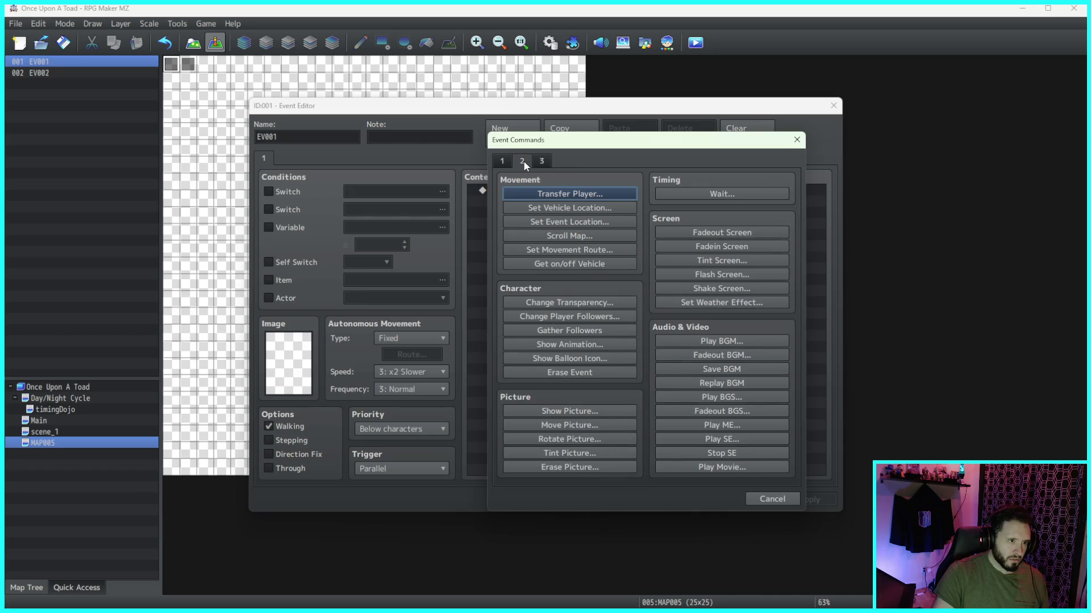
pyautogui.click(600, 413)
pyautogui.click(596, 255)
pyautogui.click(495, 226)
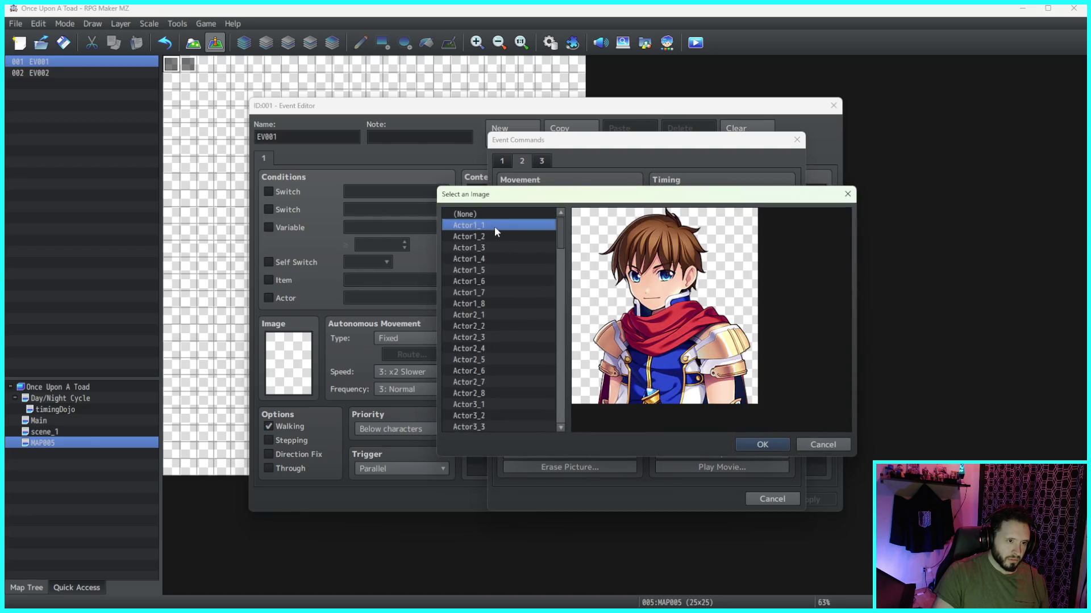
pyautogui.click(489, 234)
pyautogui.click(482, 244)
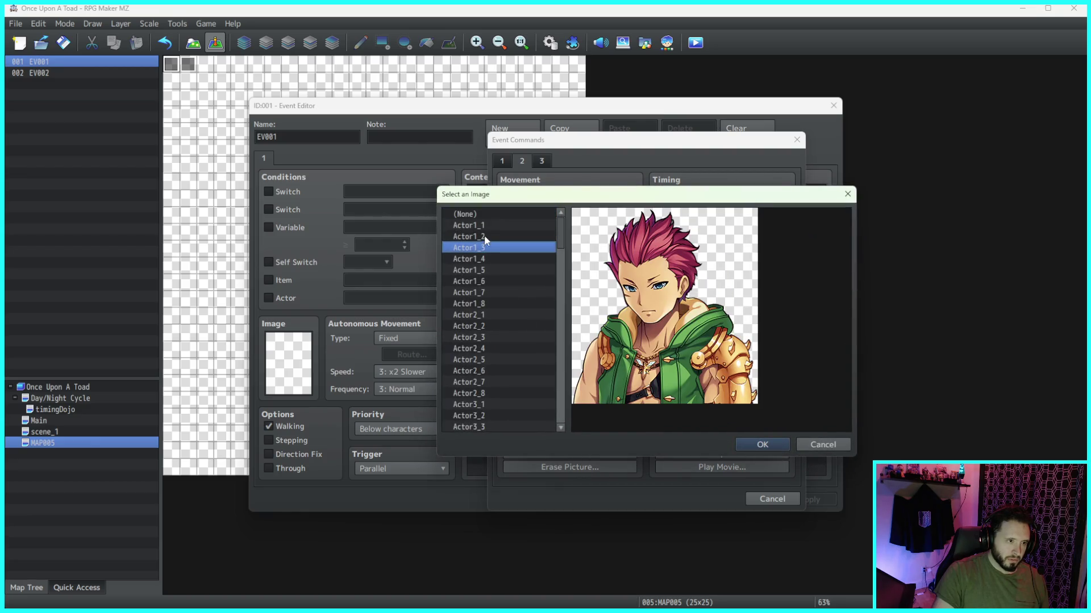
pyautogui.click(482, 236)
pyautogui.click(764, 446)
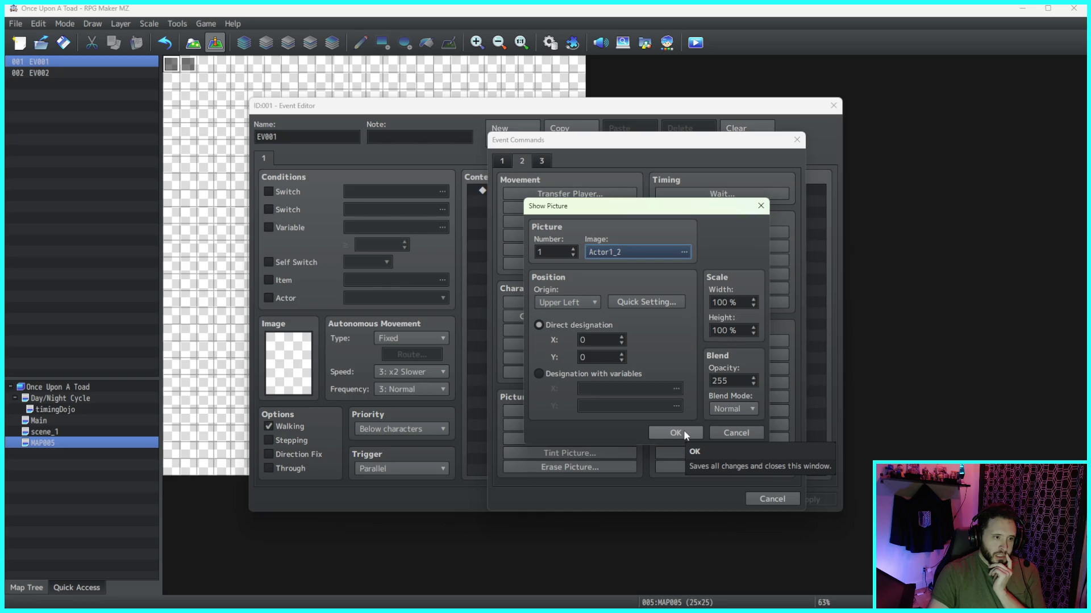
pyautogui.click(684, 430)
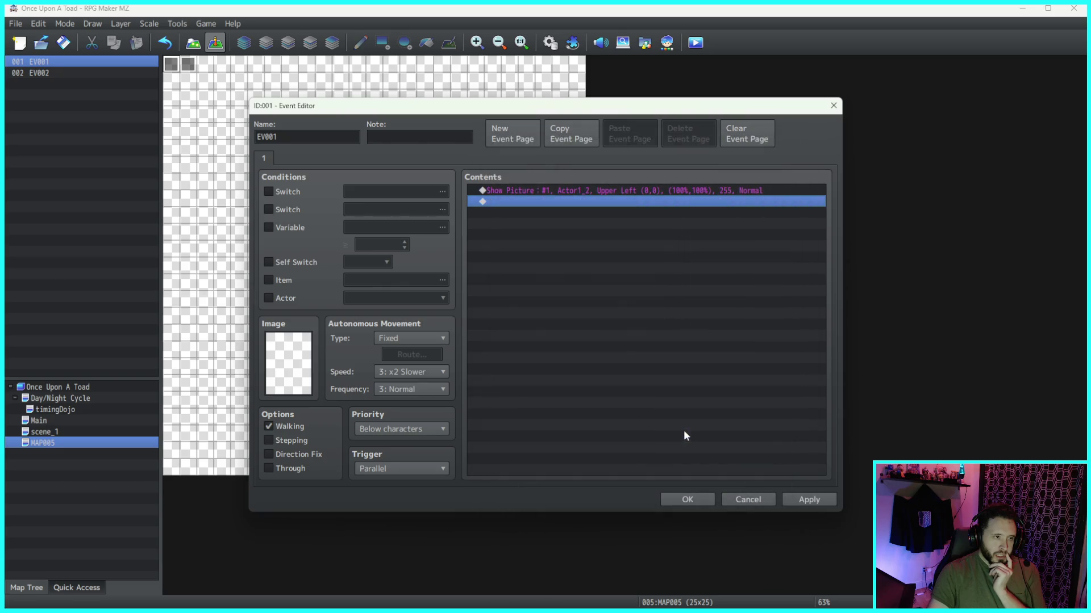
# Step: Add a Move Picture command for picture #1 at Constant speed over 60 frames, without waiting for completion
pyautogui.doubleClick(636, 202)
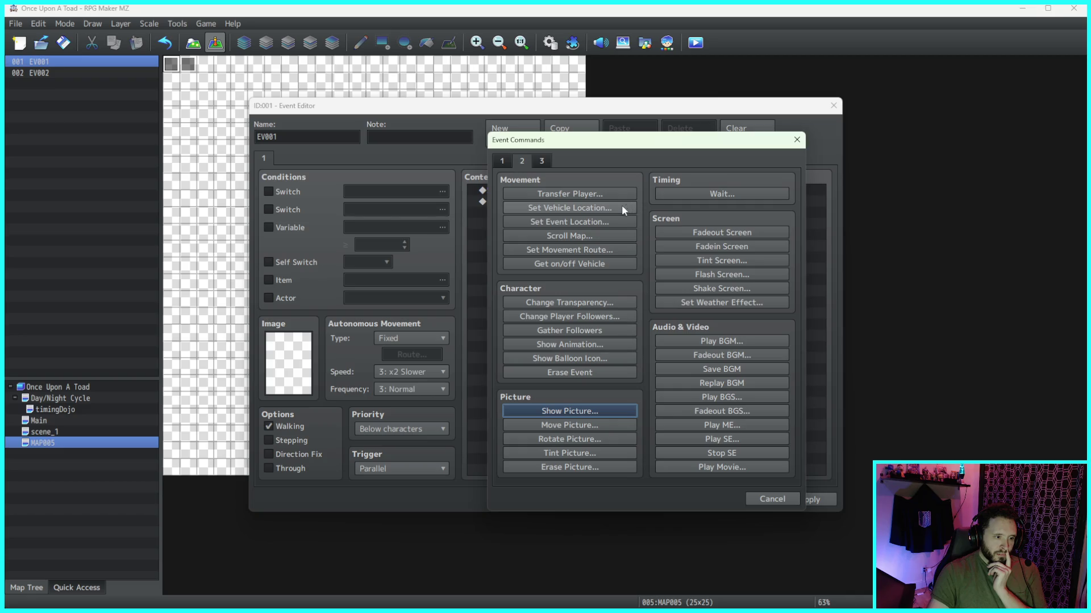
pyautogui.click(622, 422)
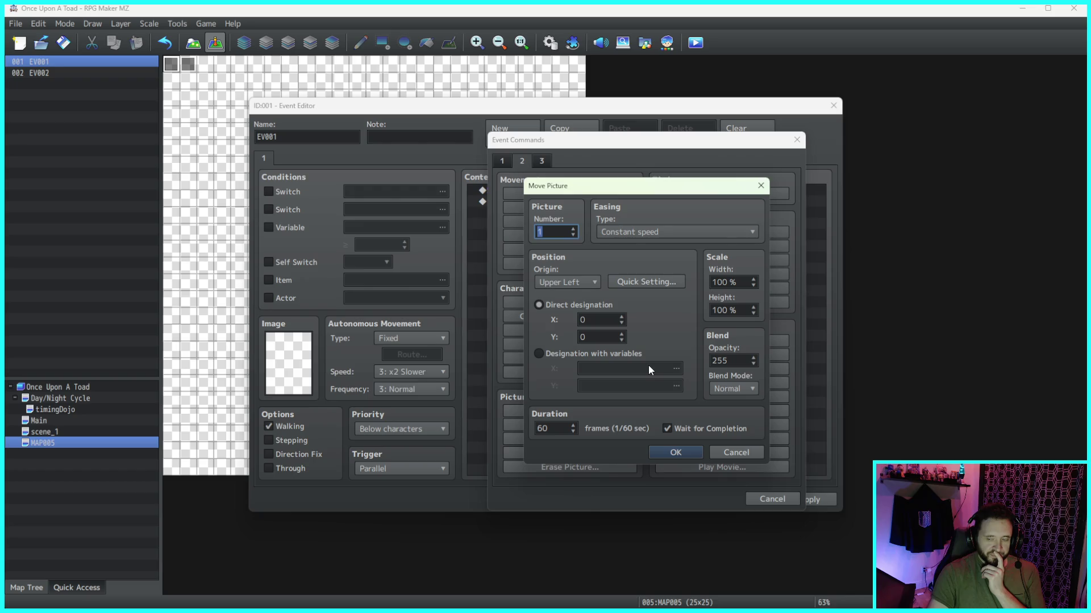
pyautogui.click(649, 233)
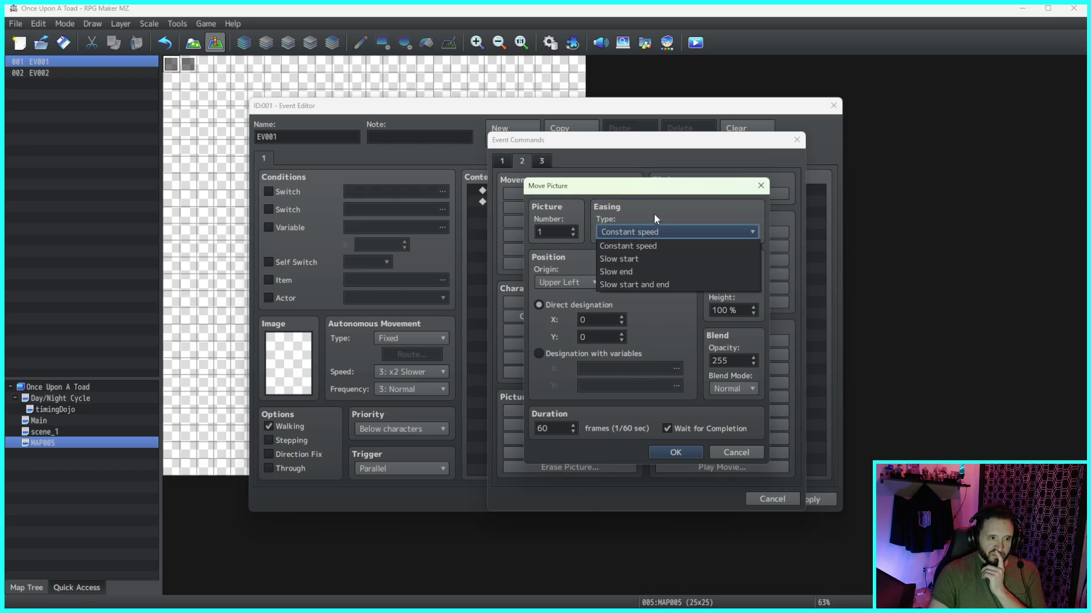
pyautogui.click(653, 214)
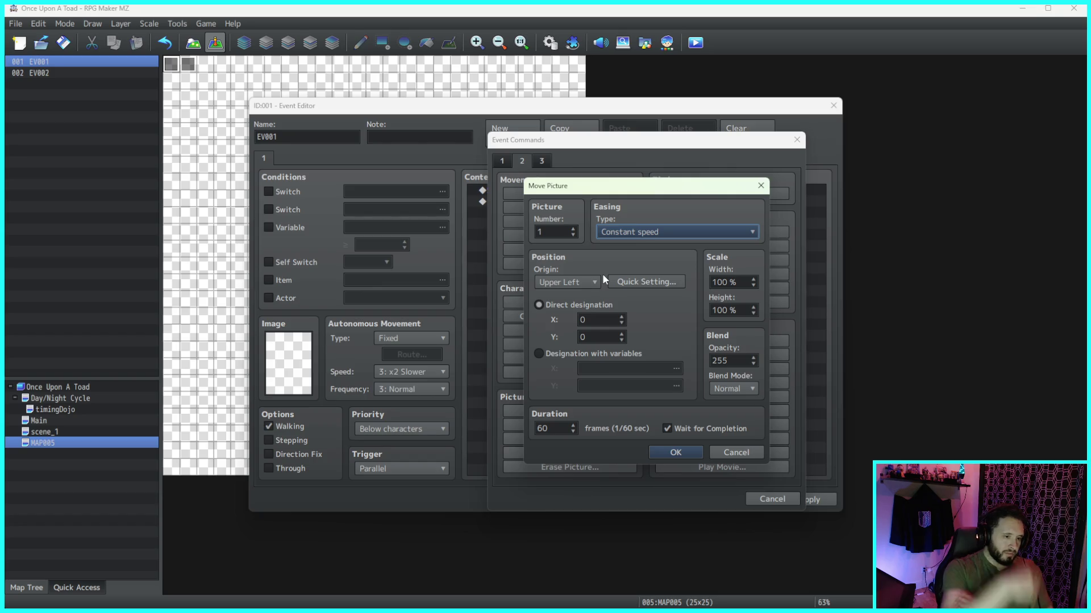
pyautogui.click(668, 428)
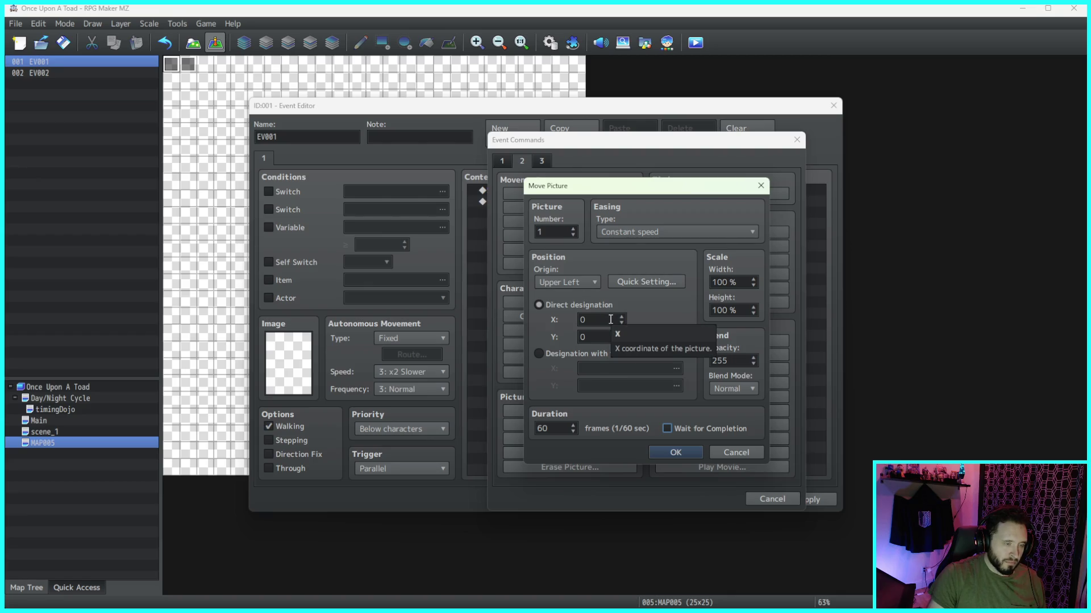
pyautogui.click(686, 450)
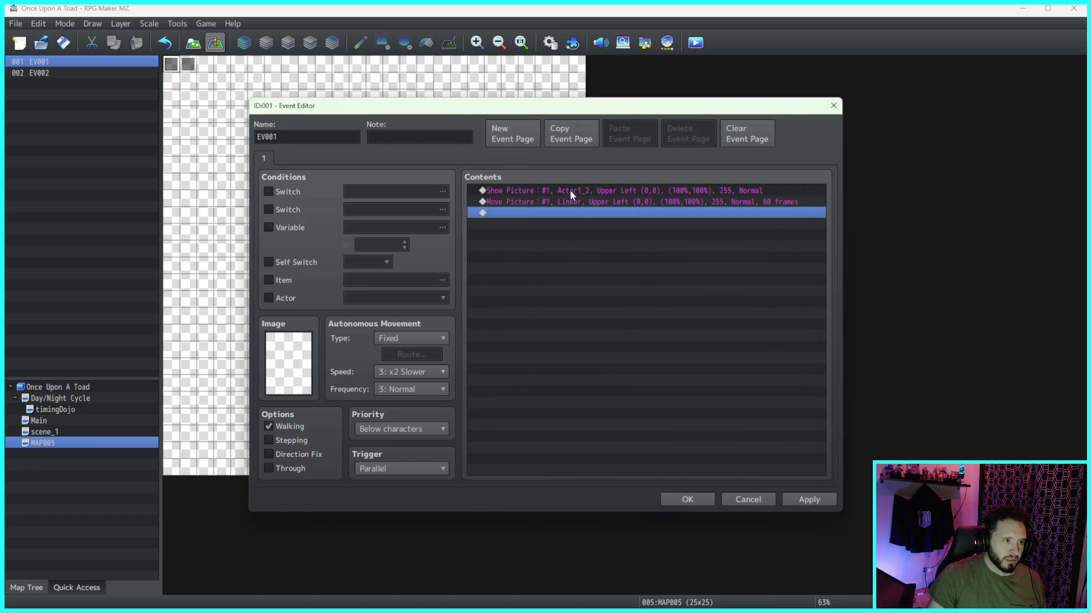
pyautogui.click(585, 190)
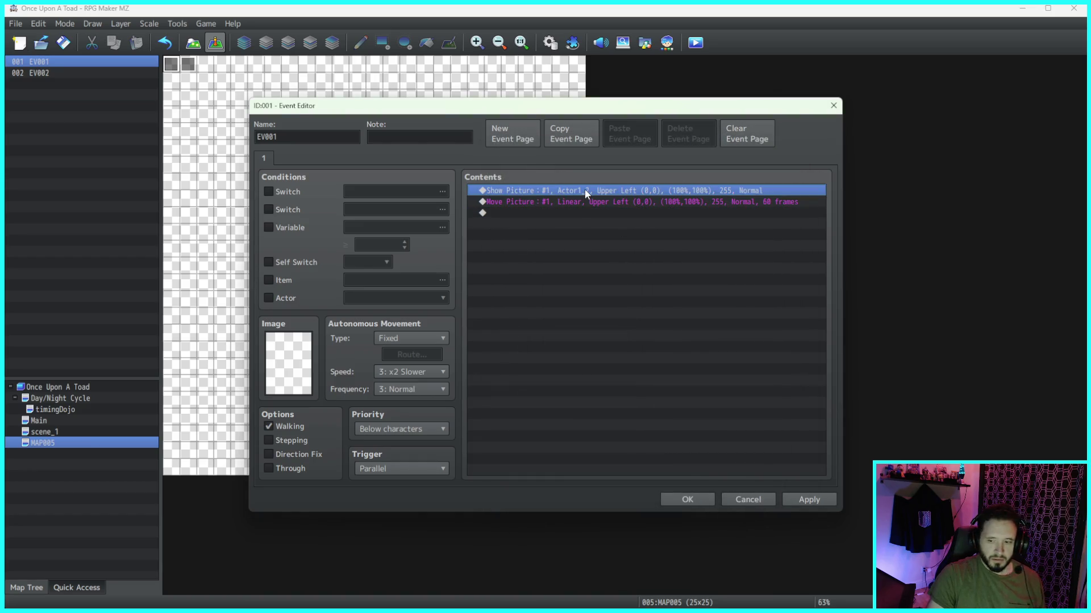
pyautogui.press('Insert')
pyautogui.click(759, 500)
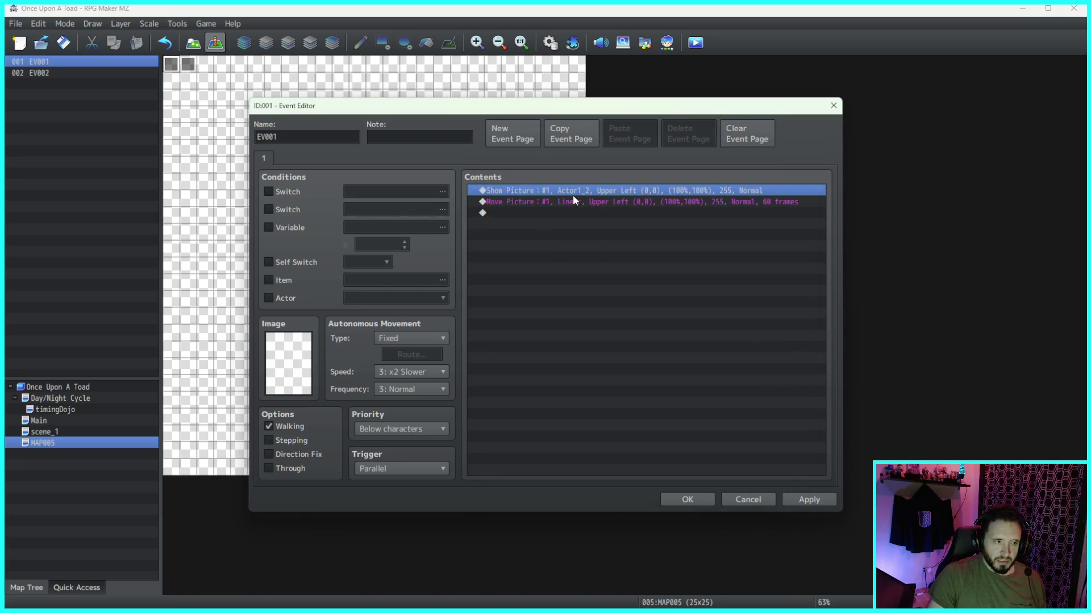
pyautogui.press('Insert')
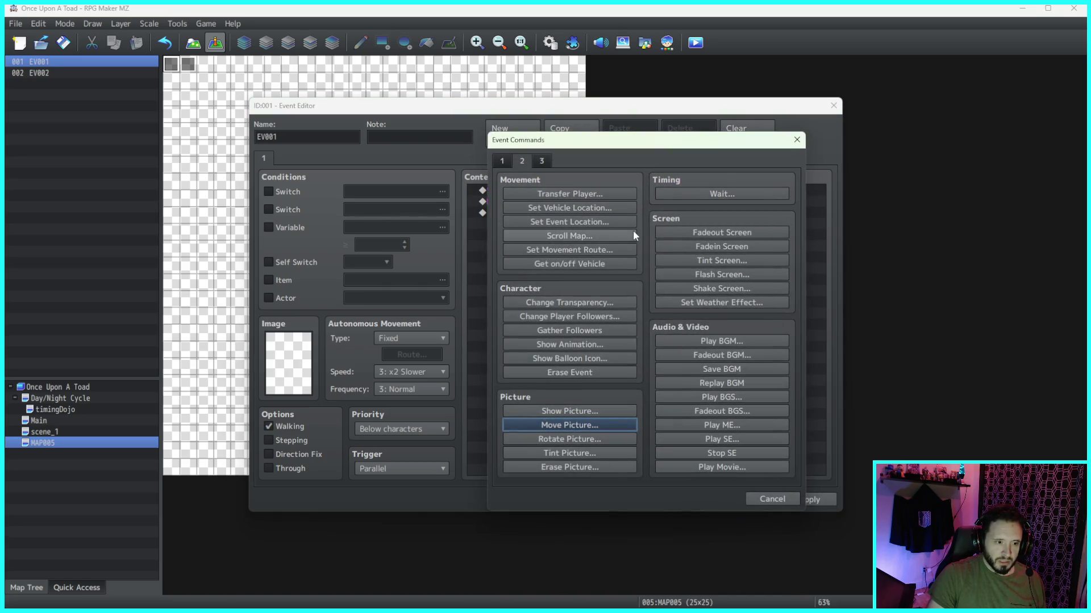
pyautogui.click(784, 499)
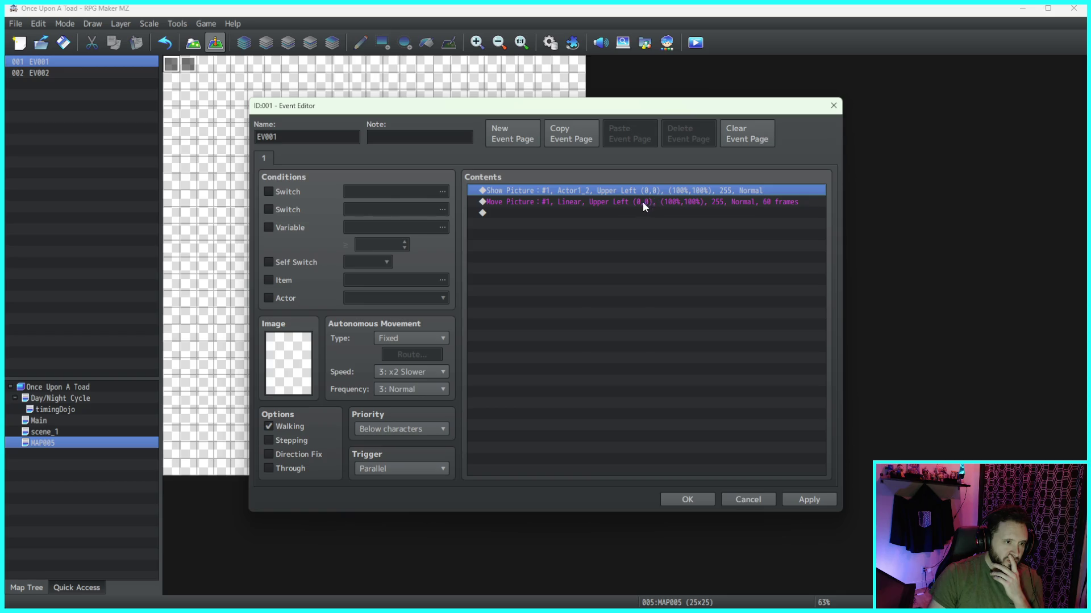
pyautogui.doubleClick(643, 203)
pyautogui.click(779, 501)
pyautogui.doubleClick(732, 203)
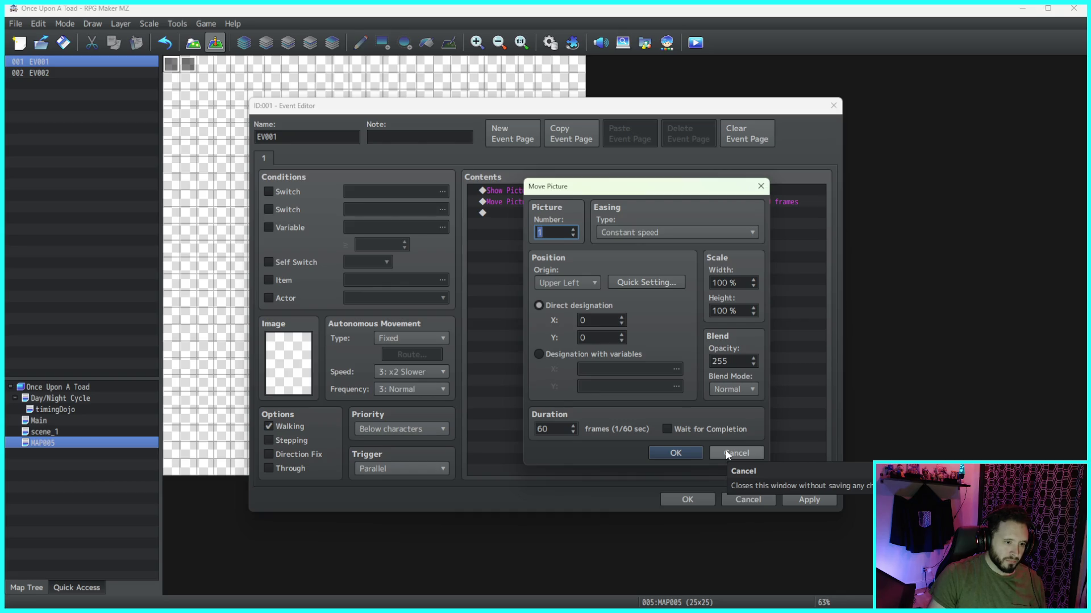
pyautogui.click(726, 453)
pyautogui.doubleClick(644, 191)
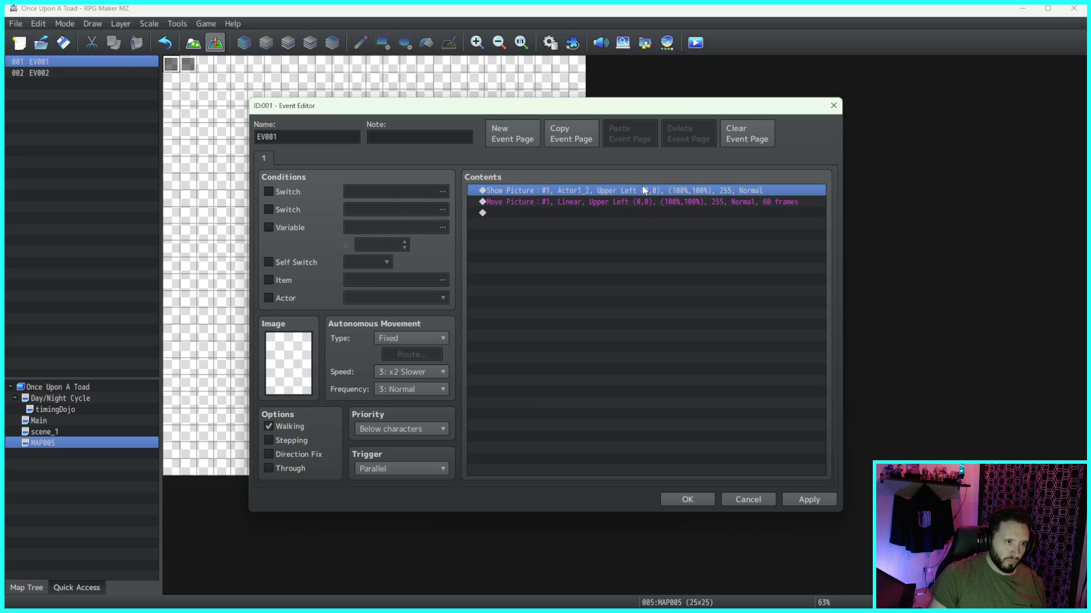
# Step: Edit the Show Picture settings, keeping the picture's start position at (0,0)
pyautogui.click(591, 340)
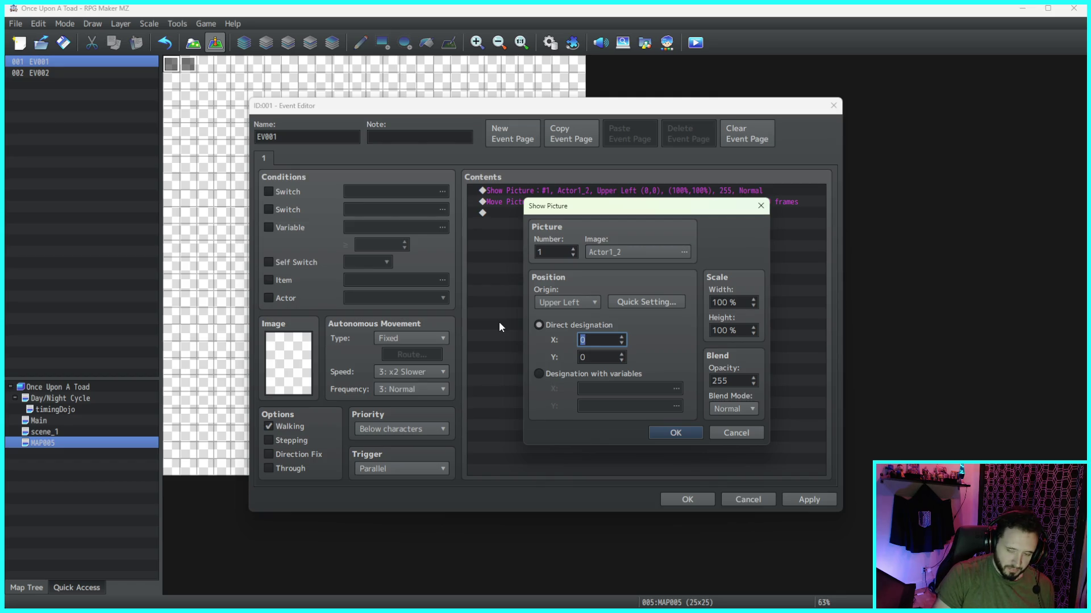
pyautogui.write('600')
pyautogui.click(591, 357)
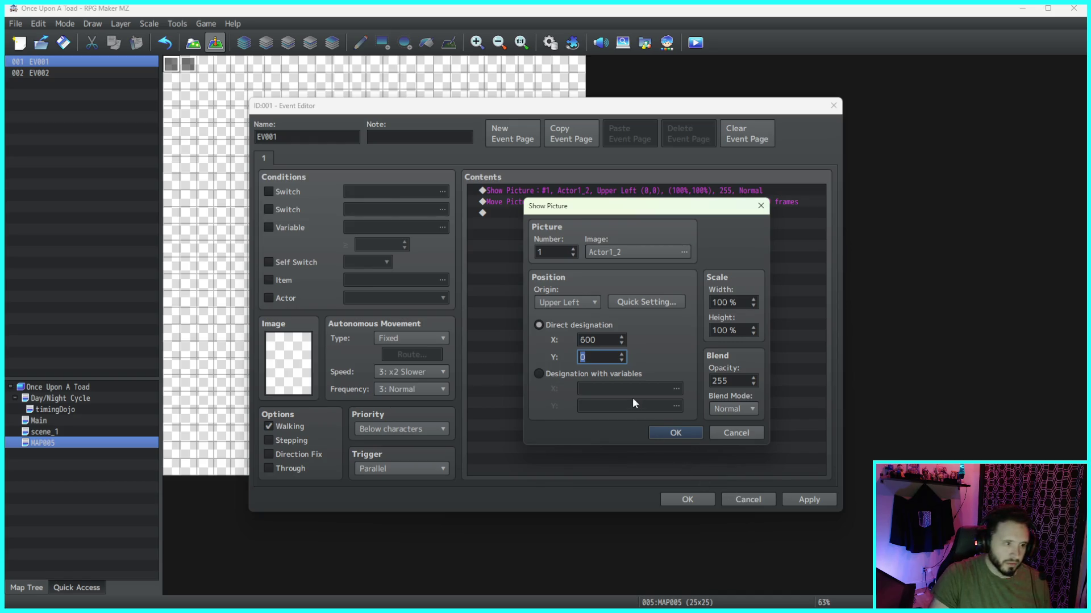
pyautogui.hotkey('shift', 'Tab')
pyautogui.write('0')
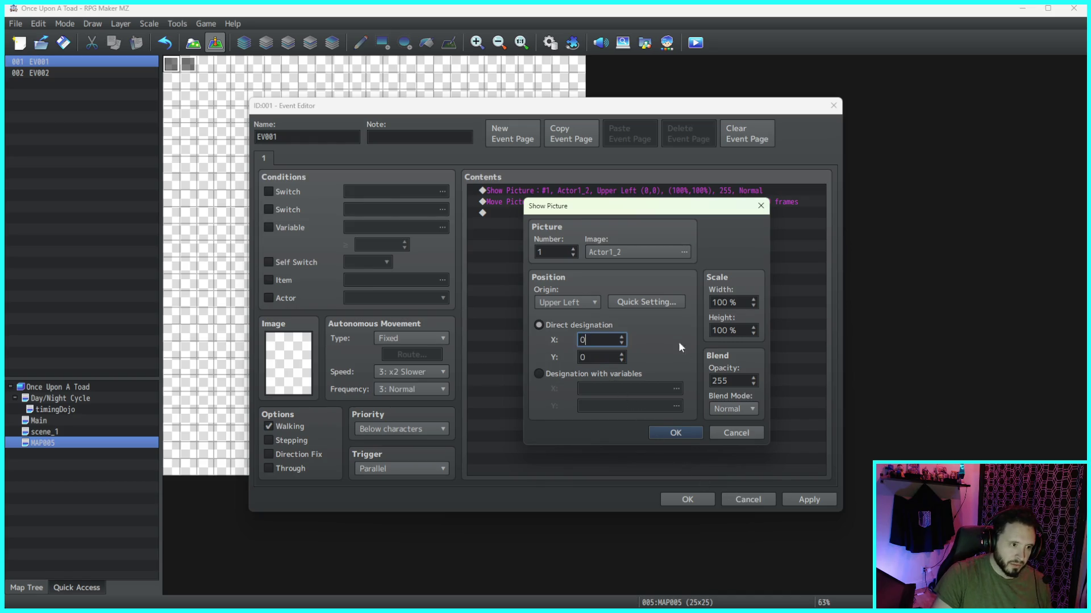
pyautogui.click(675, 432)
# Step: Set the Move Picture destination X to 600, then apply and save EV001
pyautogui.click(545, 203)
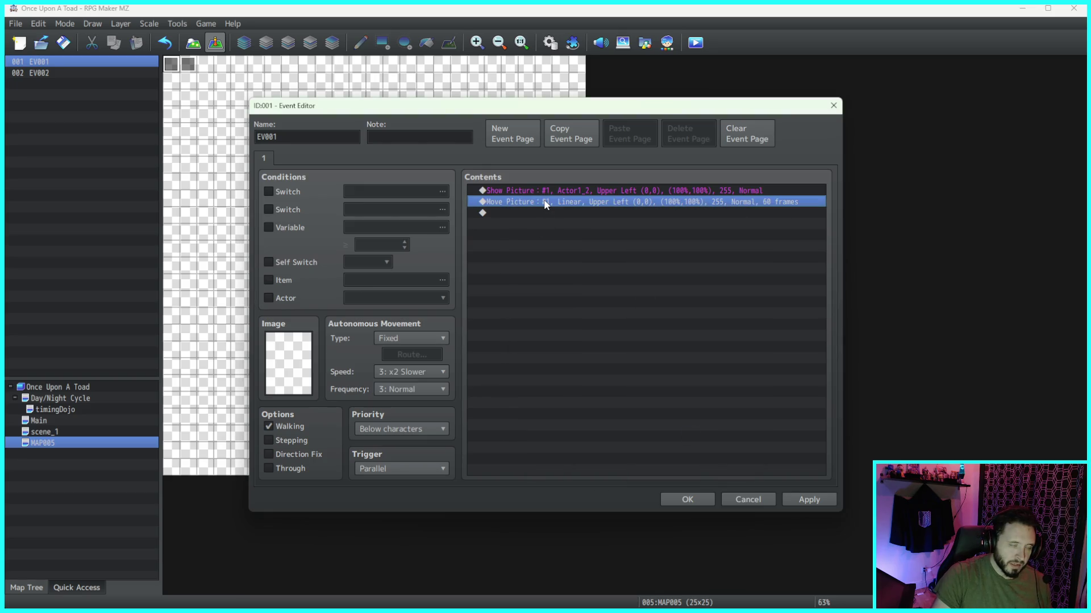
pyautogui.press('Insert')
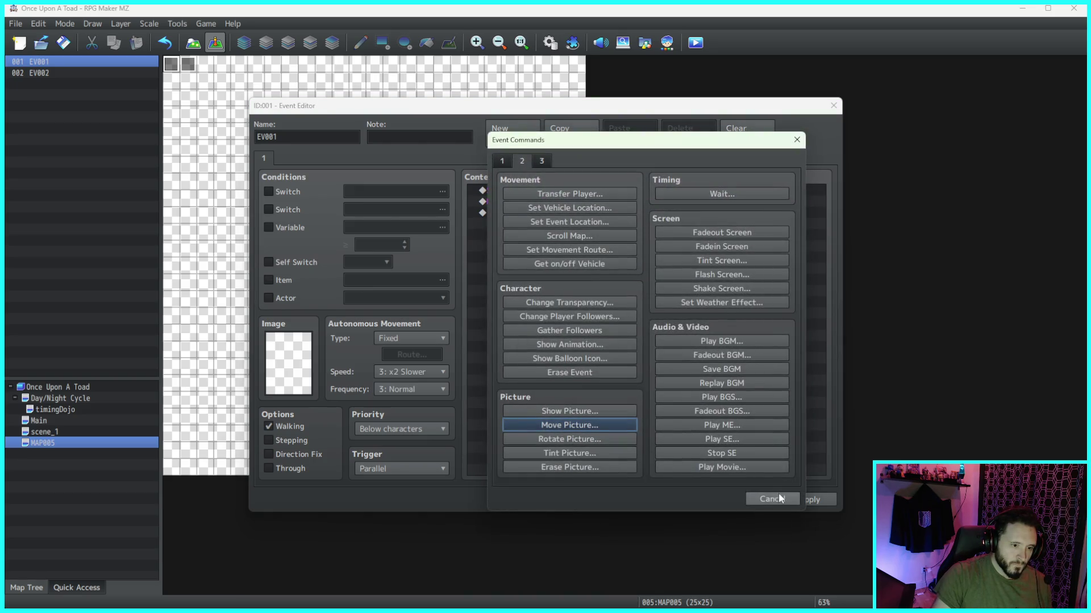
pyautogui.click(774, 497)
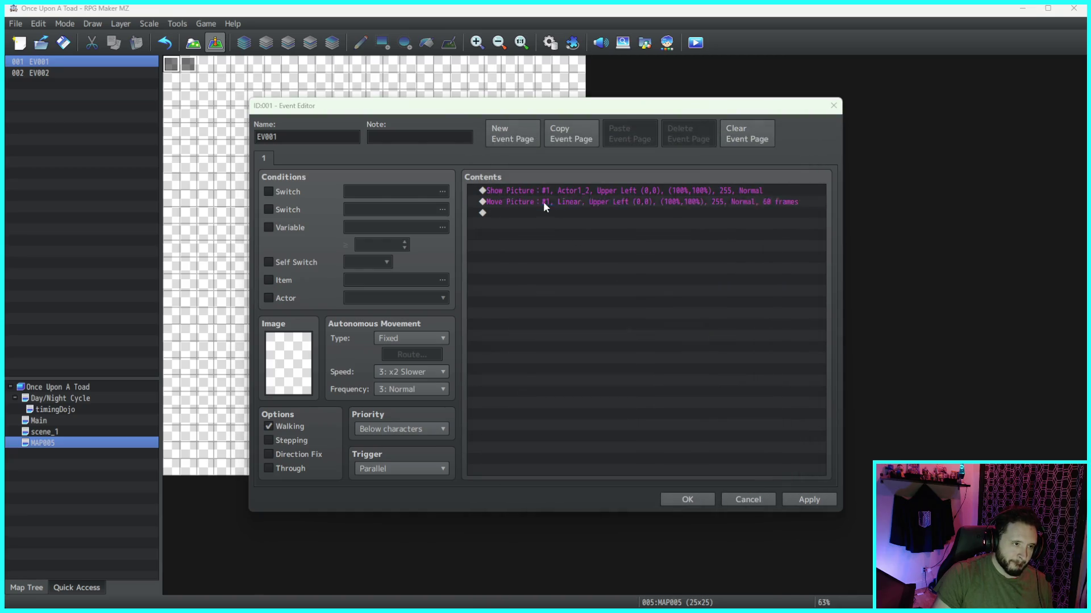
pyautogui.press('Insert')
pyautogui.press('Return')
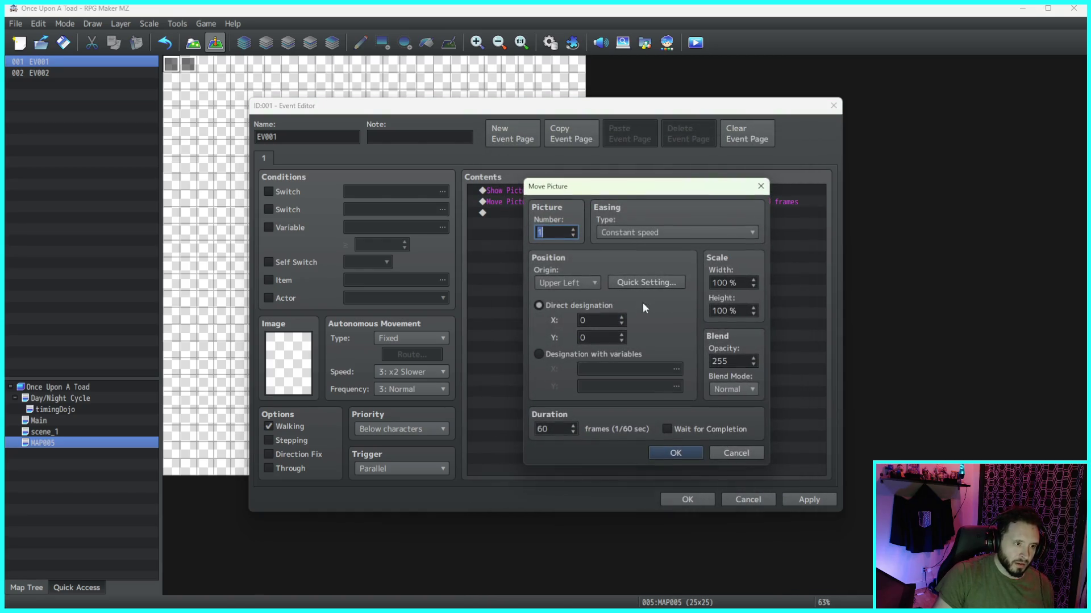
pyautogui.click(604, 323)
pyautogui.write('600')
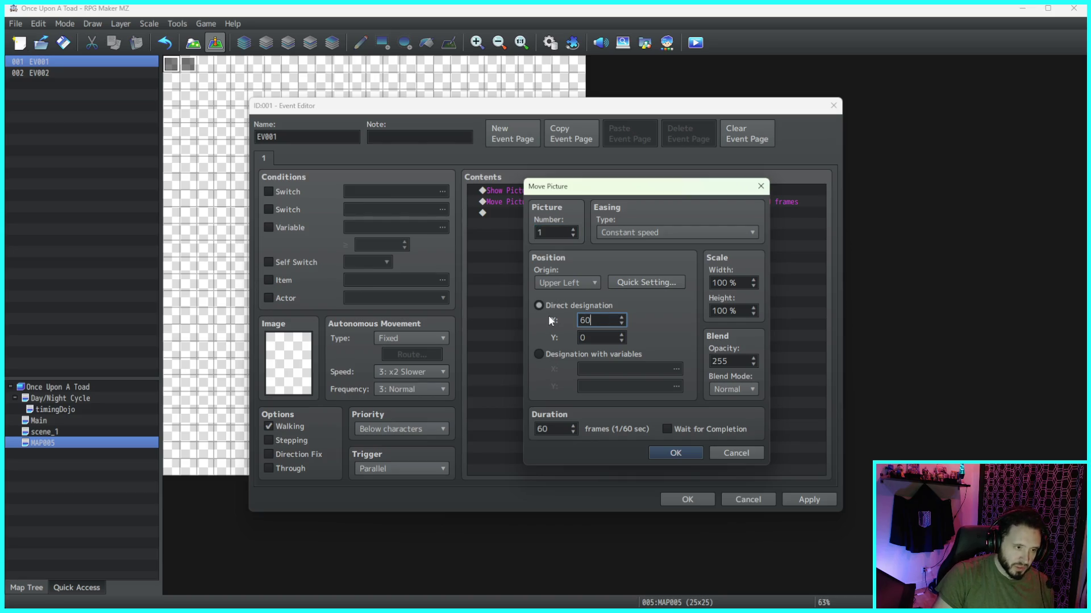
pyautogui.click(681, 453)
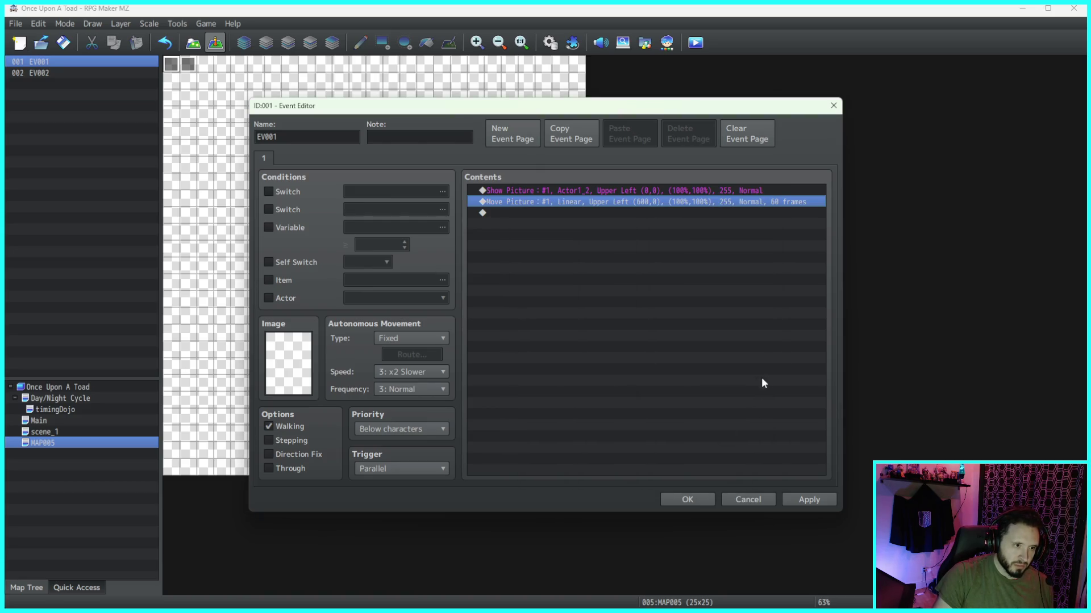
pyautogui.click(806, 500)
pyautogui.click(698, 496)
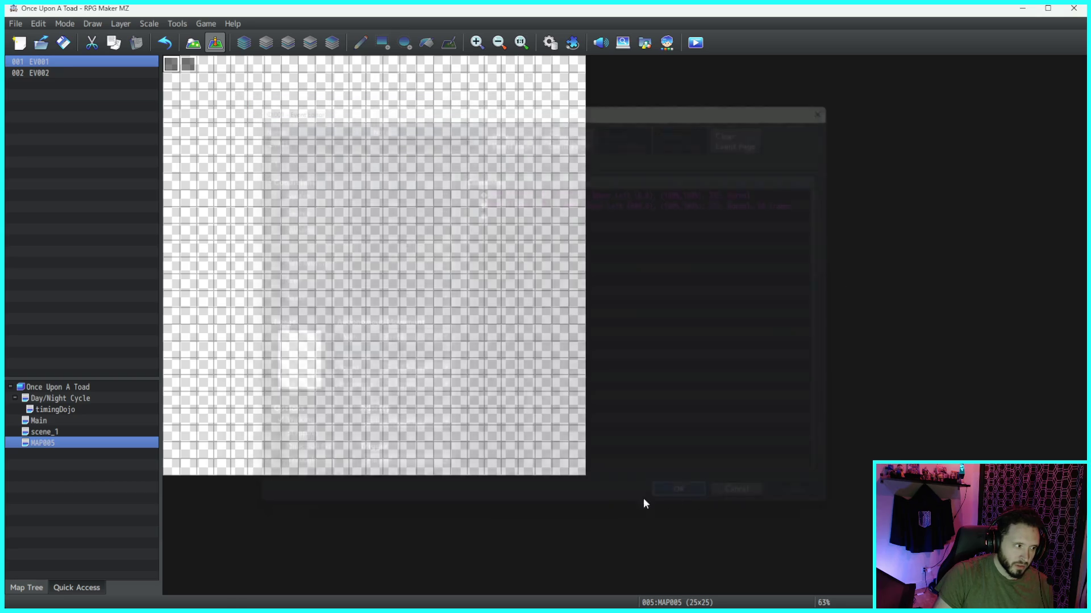
# Step: Make the tile near the map centre the player's starting position
pyautogui.rightClick(365, 231)
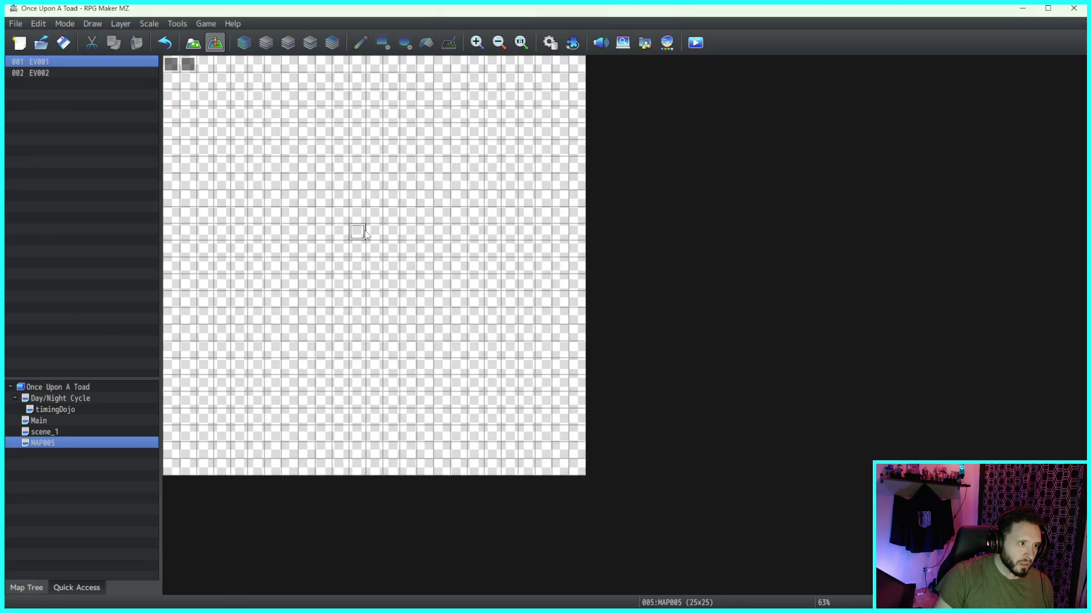
pyautogui.moveTo(438, 397)
pyautogui.click(514, 399)
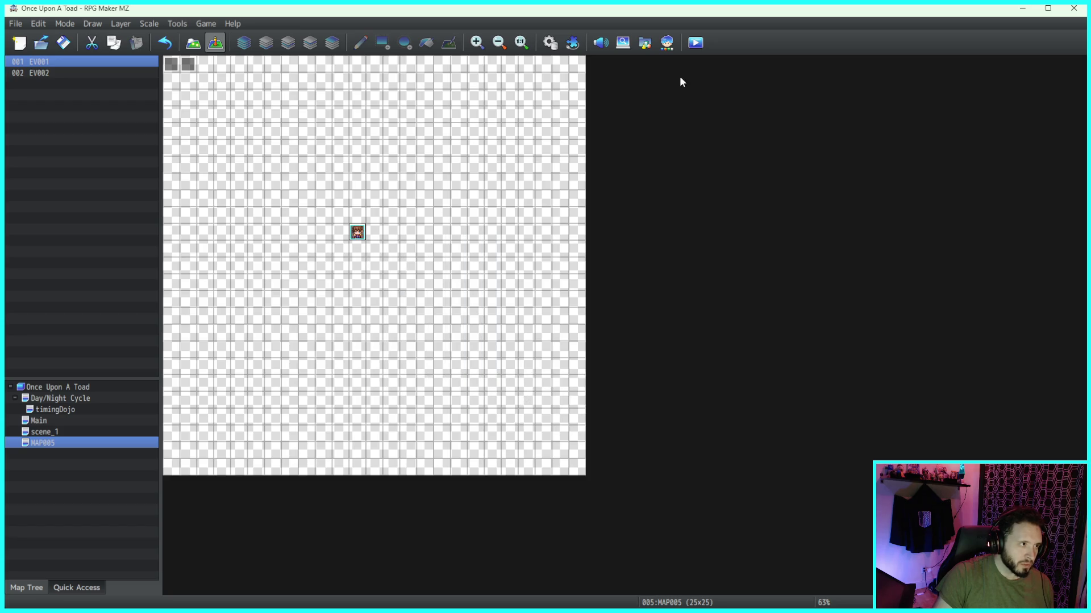
# Step: Save and playtest a new game showing the Actor1_2 portrait, then reopen EV001
pyautogui.click(696, 43)
pyautogui.click(528, 326)
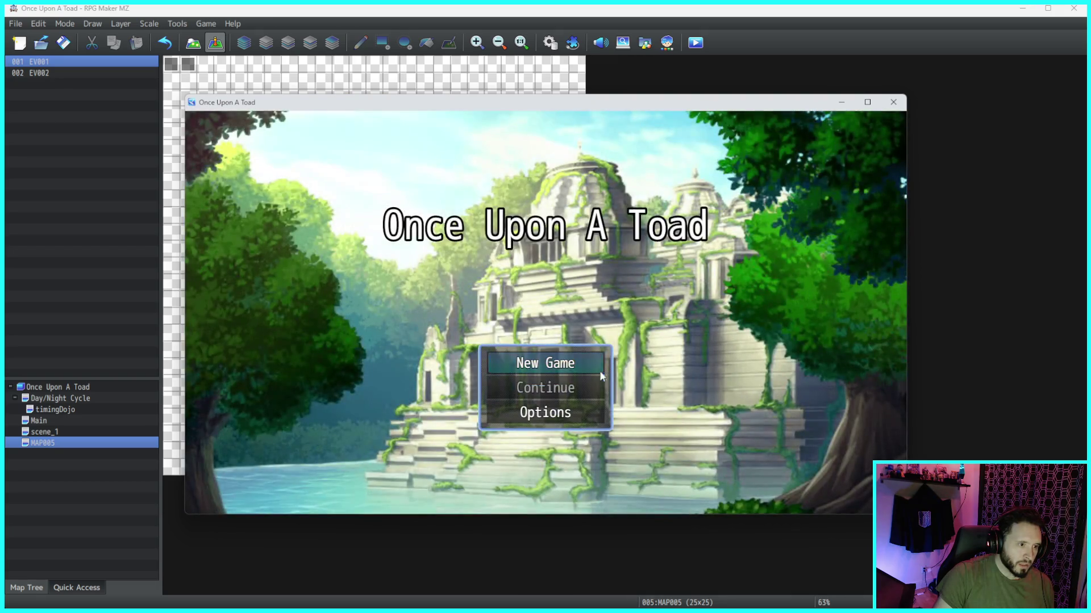
pyautogui.click(588, 362)
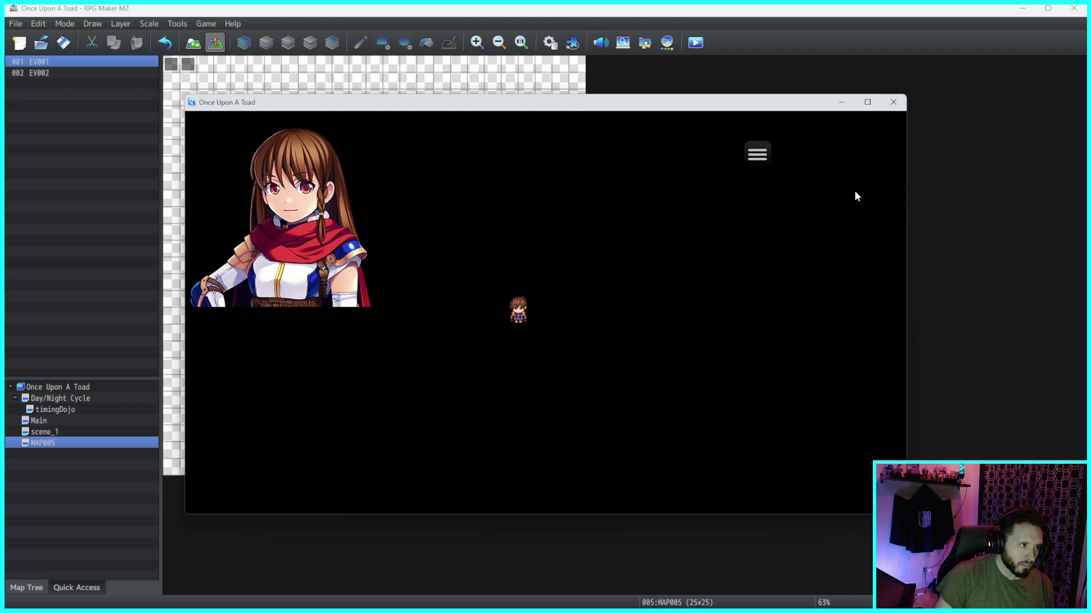
pyautogui.click(894, 103)
pyautogui.press('Return')
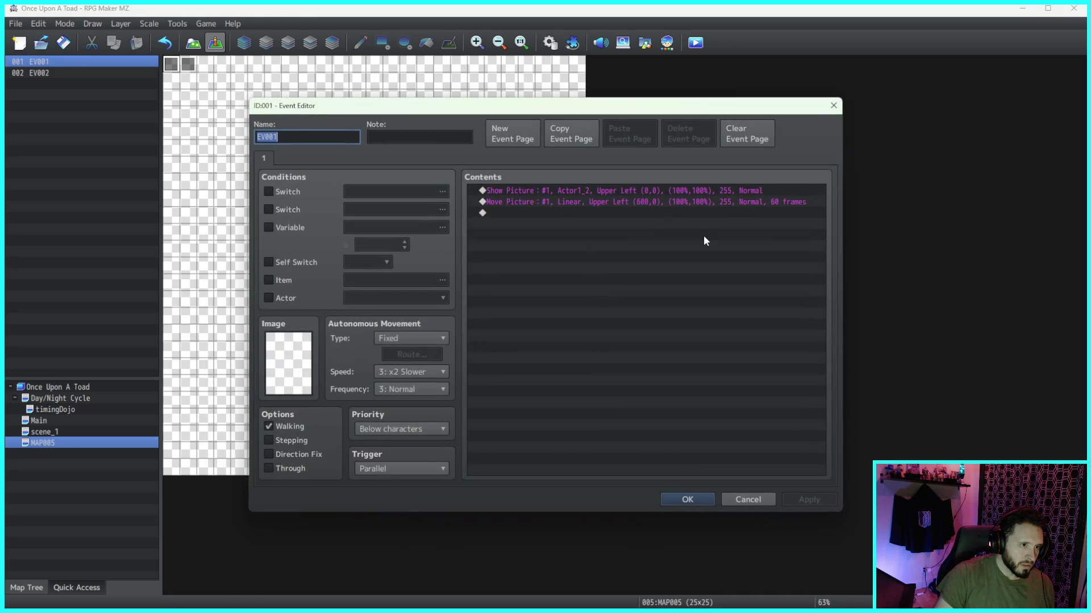
# Step: Tick Wait for Completion on EV001's Move Picture command, save the event, and playtest again
pyautogui.click(705, 202)
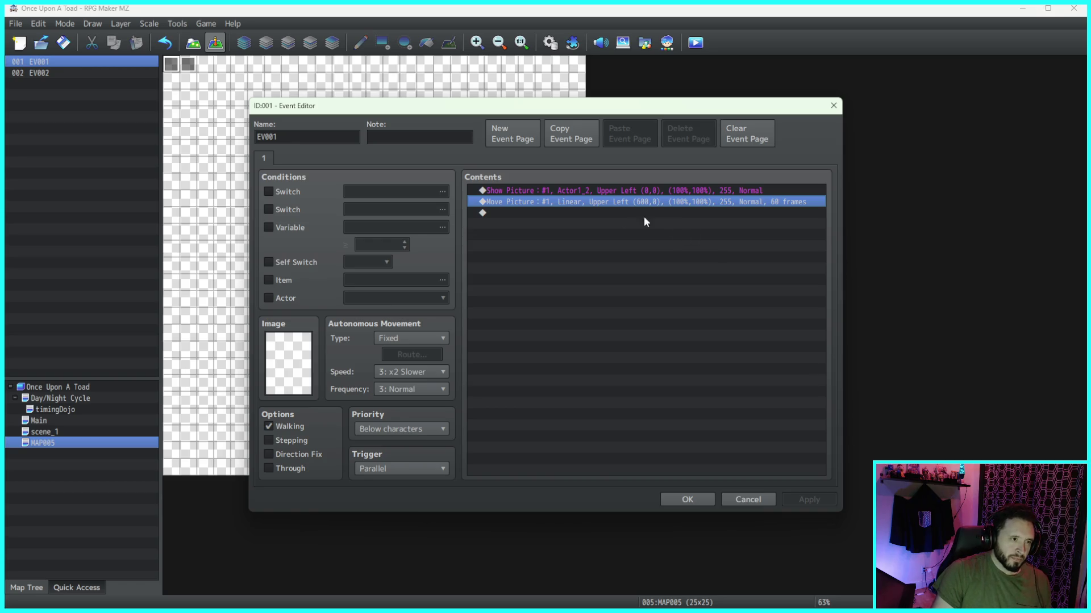
pyautogui.doubleClick(598, 203)
pyautogui.click(668, 429)
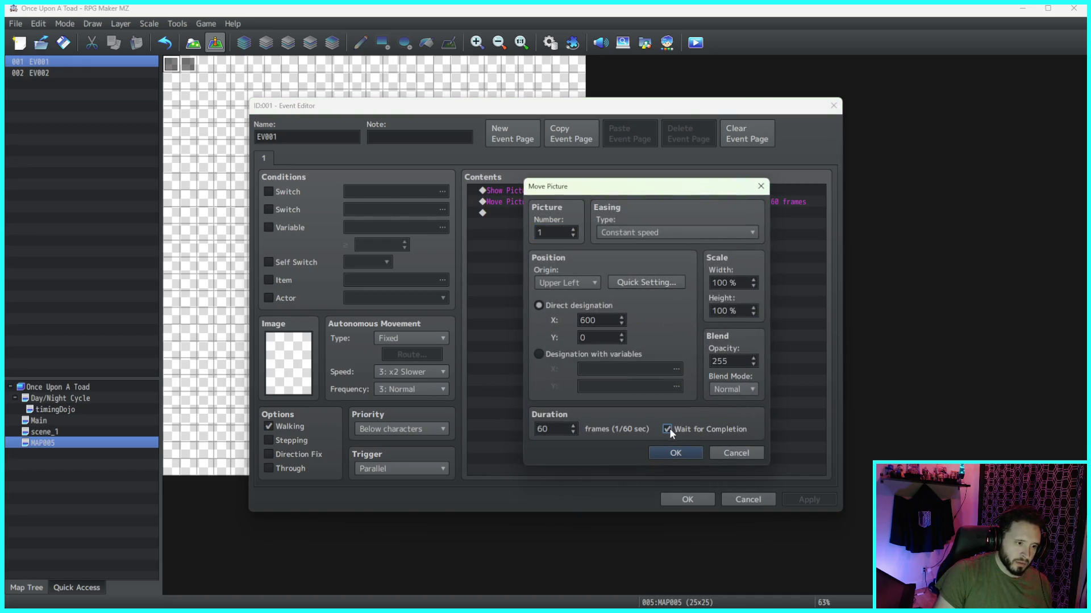
pyautogui.click(674, 453)
pyautogui.click(688, 499)
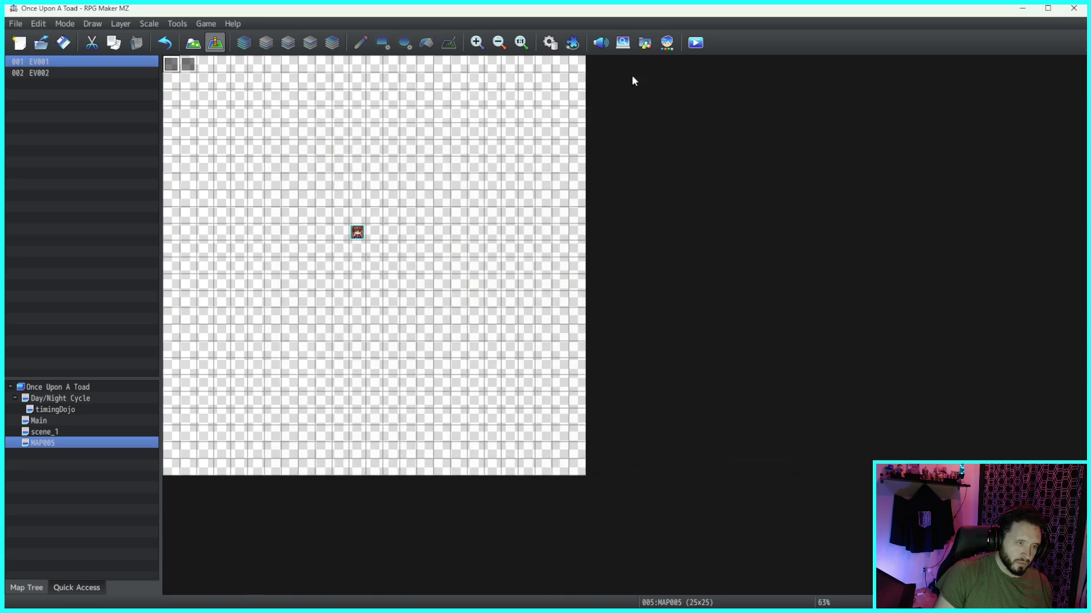
pyautogui.click(695, 43)
# Step: Save and playtest a New Game showing the portrait slide to centre, then open EV002's editor
pyautogui.click(523, 330)
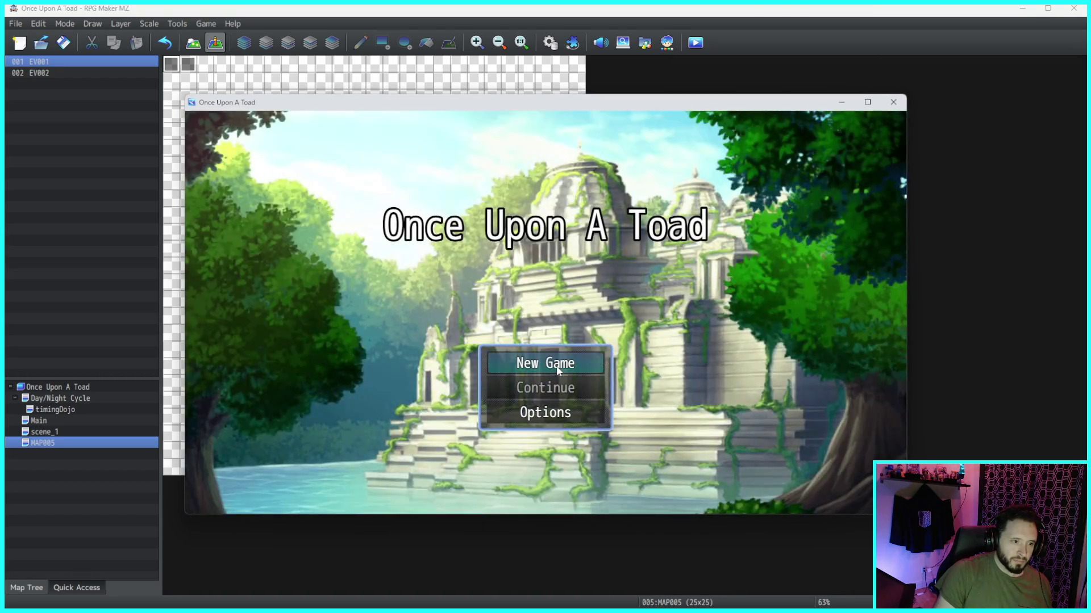
pyautogui.click(557, 363)
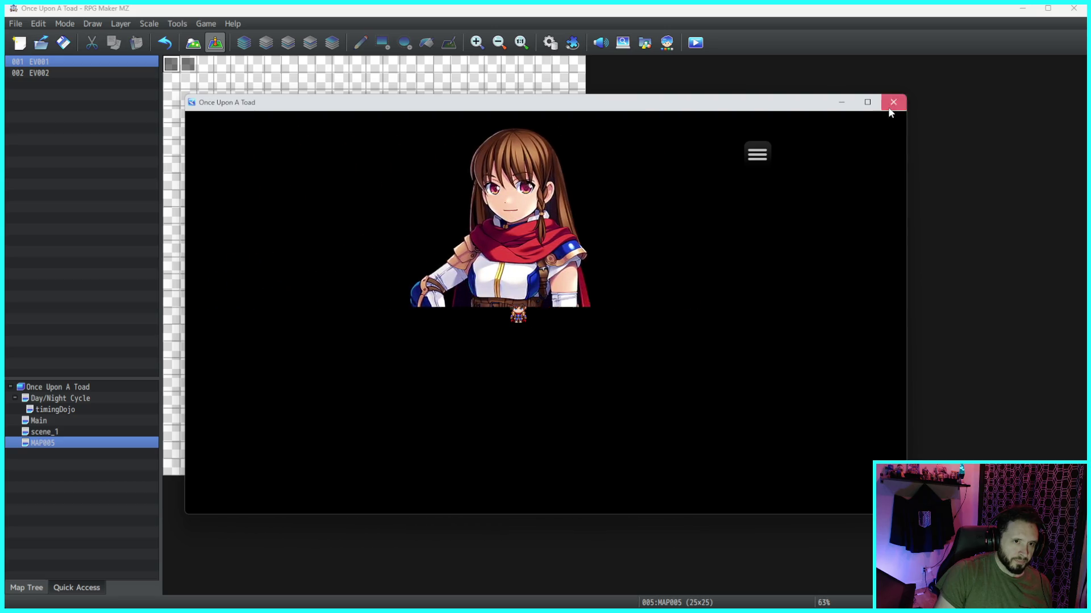
pyautogui.click(893, 102)
pyautogui.doubleClick(187, 66)
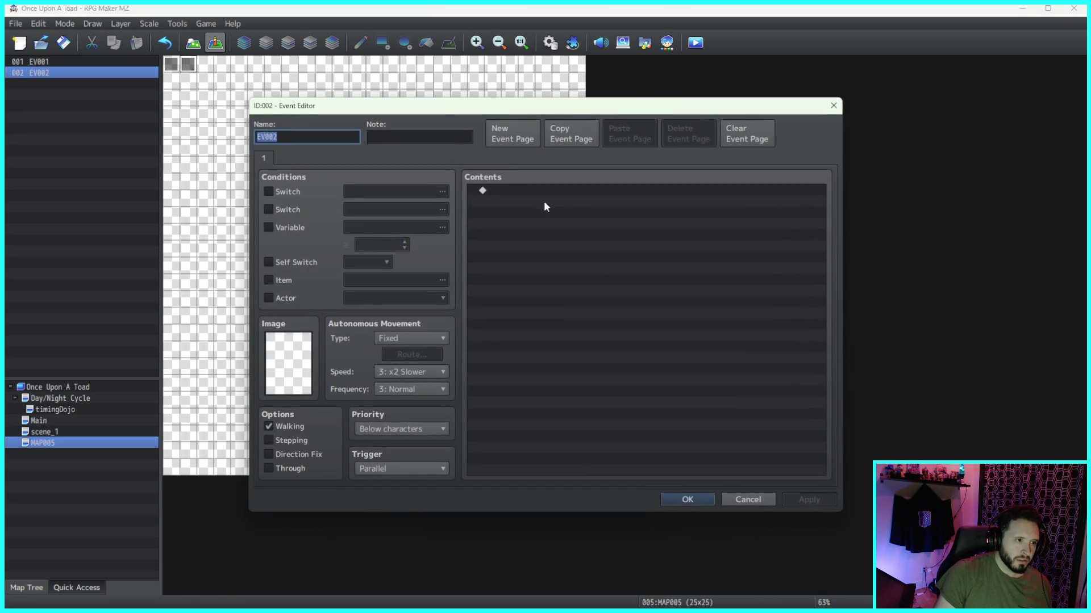
# Step: Copy EV001's Show Picture and Move Picture commands
pyautogui.click(748, 504)
pyautogui.doubleClick(171, 64)
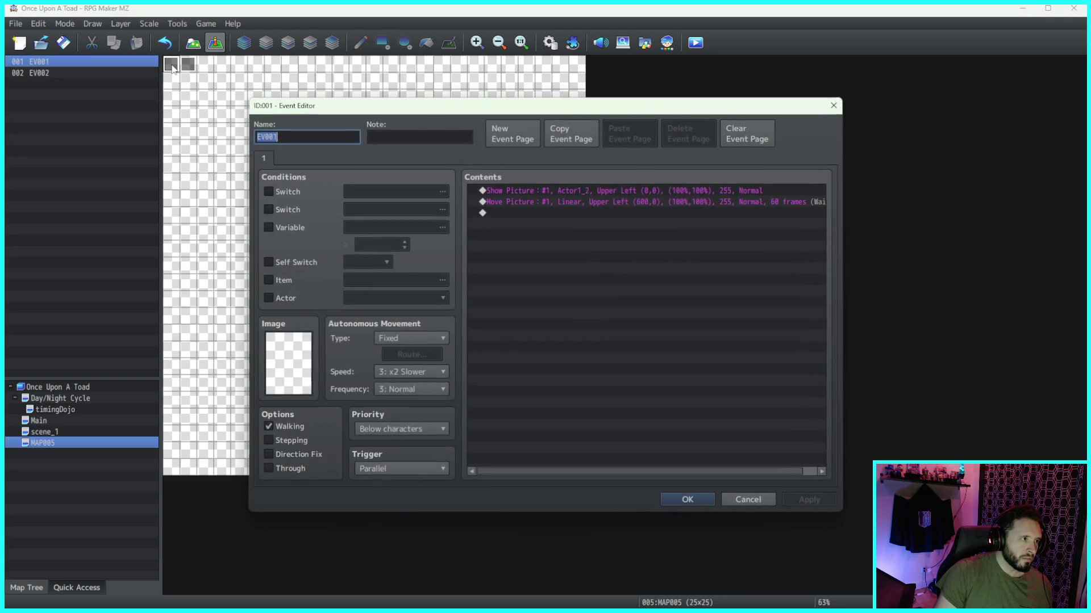
pyautogui.click(611, 190)
pyautogui.keyDown('shift'); pyautogui.click(601, 205); pyautogui.keyUp('shift')
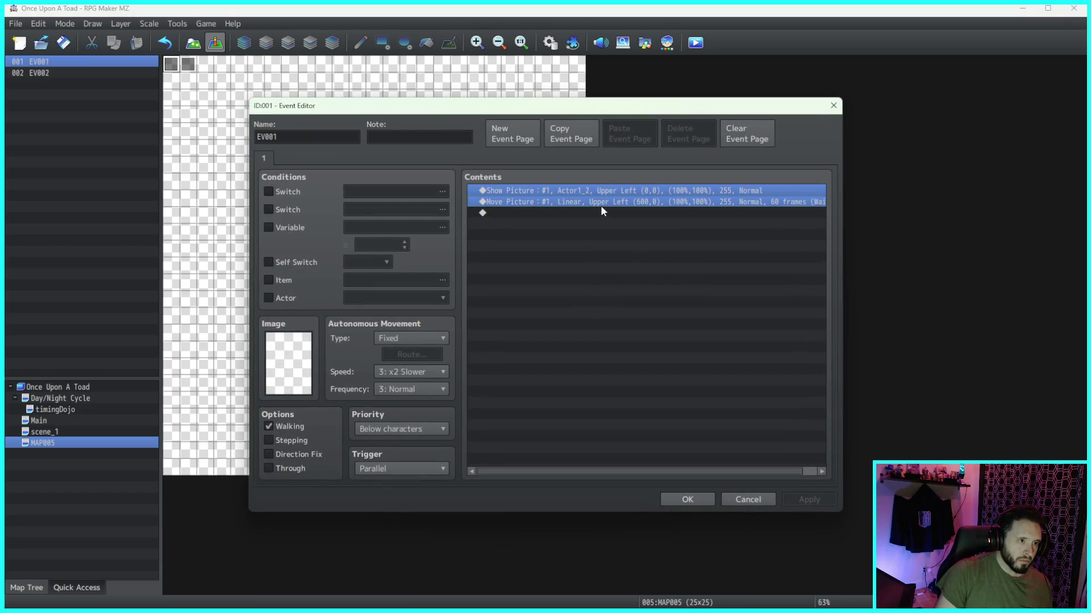
pyautogui.click(687, 498)
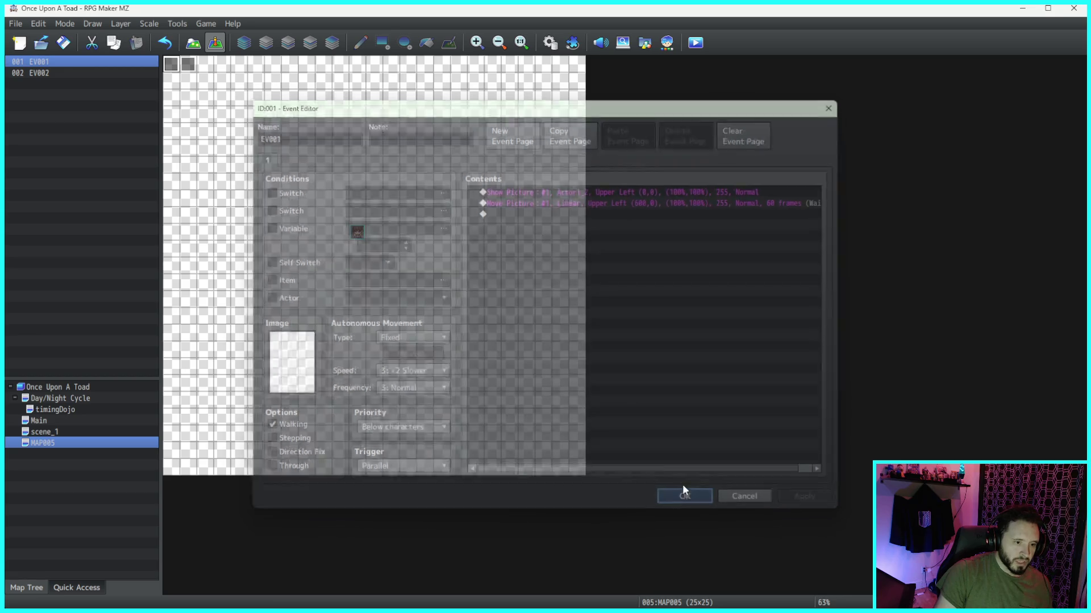
# Step: Paste the copied picture commands into EV002's empty contents list
pyautogui.doubleClick(191, 65)
pyautogui.click(501, 189)
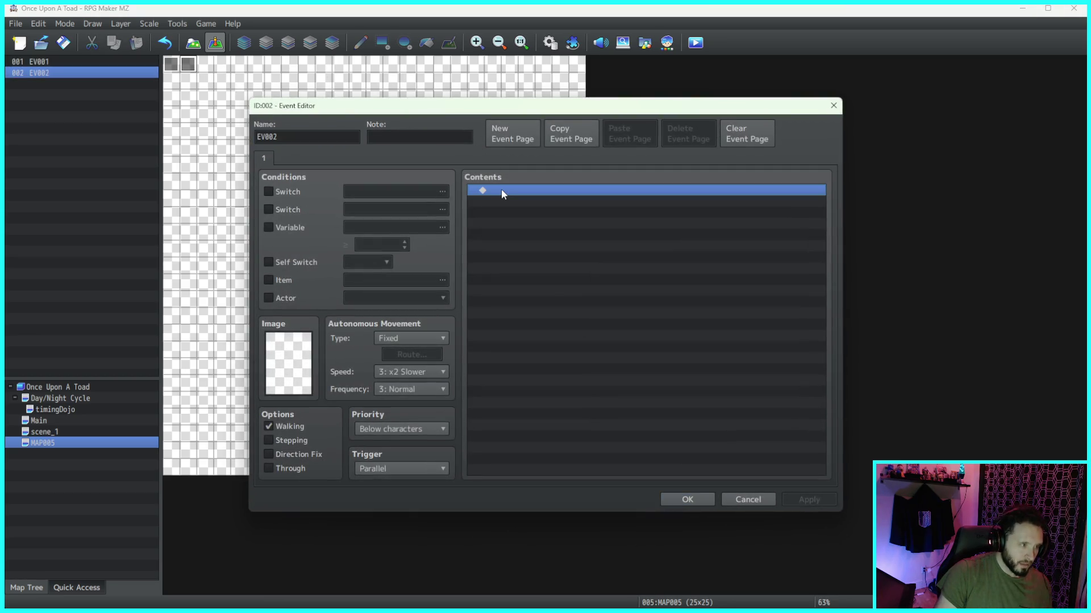
pyautogui.hotkey('ctrl', 'v')
pyautogui.click(669, 204)
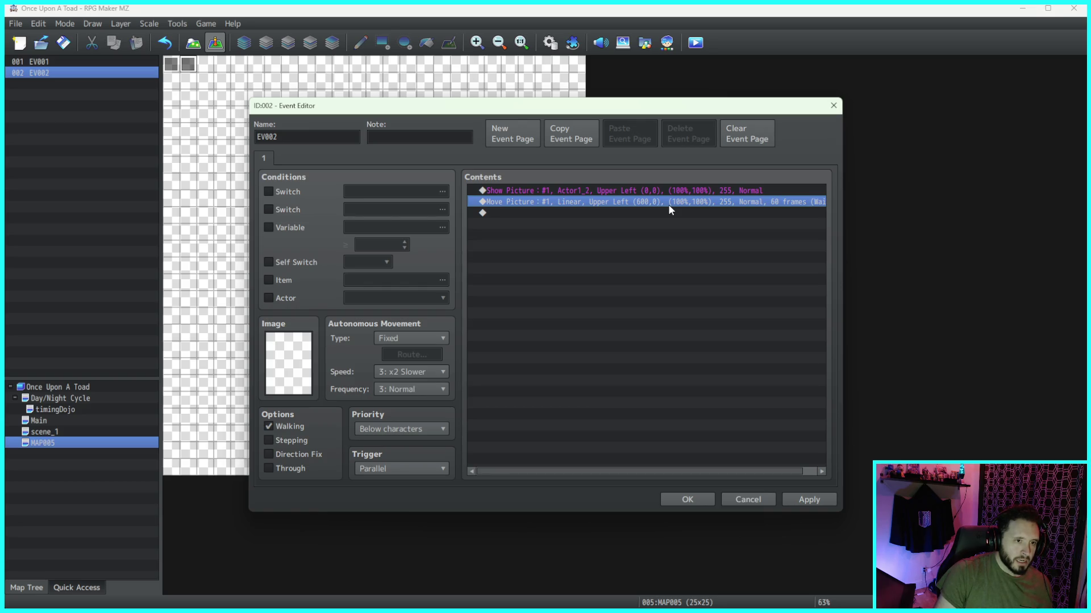
# Step: Inspect the pasted Move Picture's variable positioning, discard those edits, and save EV002
pyautogui.doubleClick(668, 203)
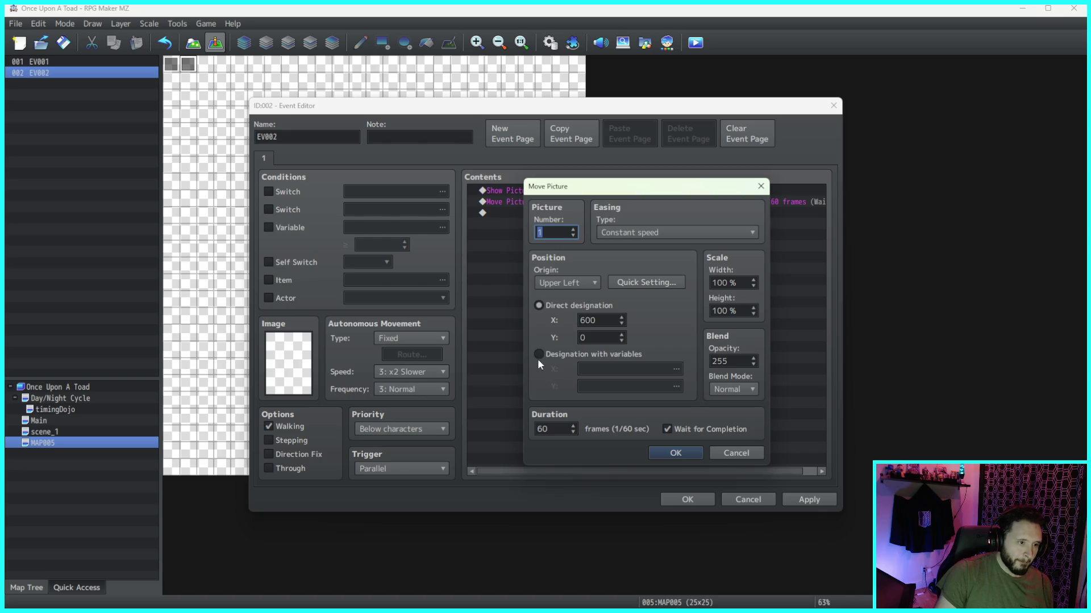
pyautogui.click(538, 355)
pyautogui.click(676, 369)
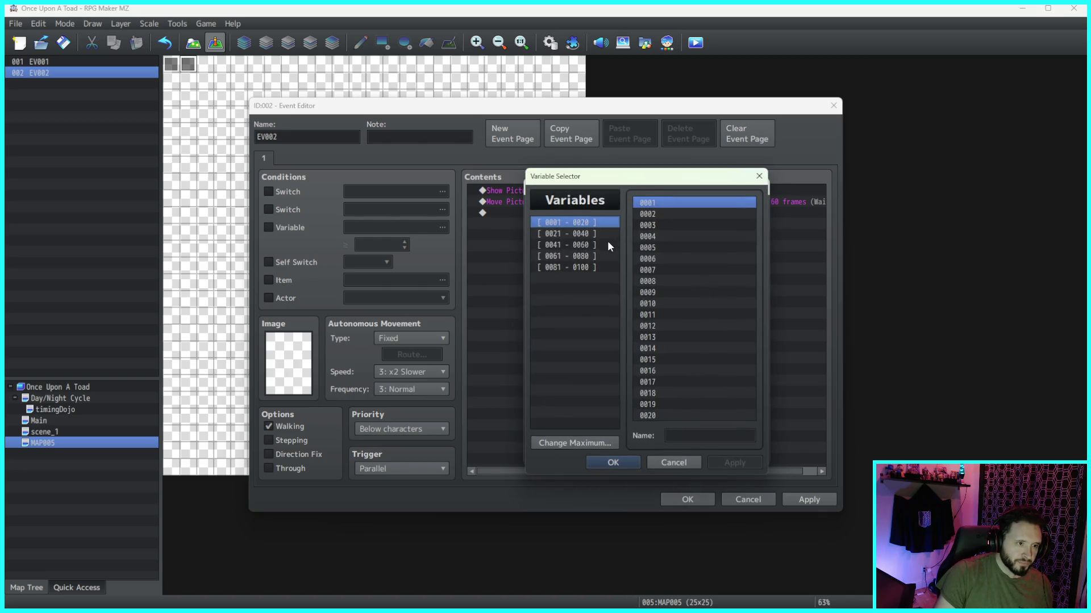
pyautogui.click(680, 461)
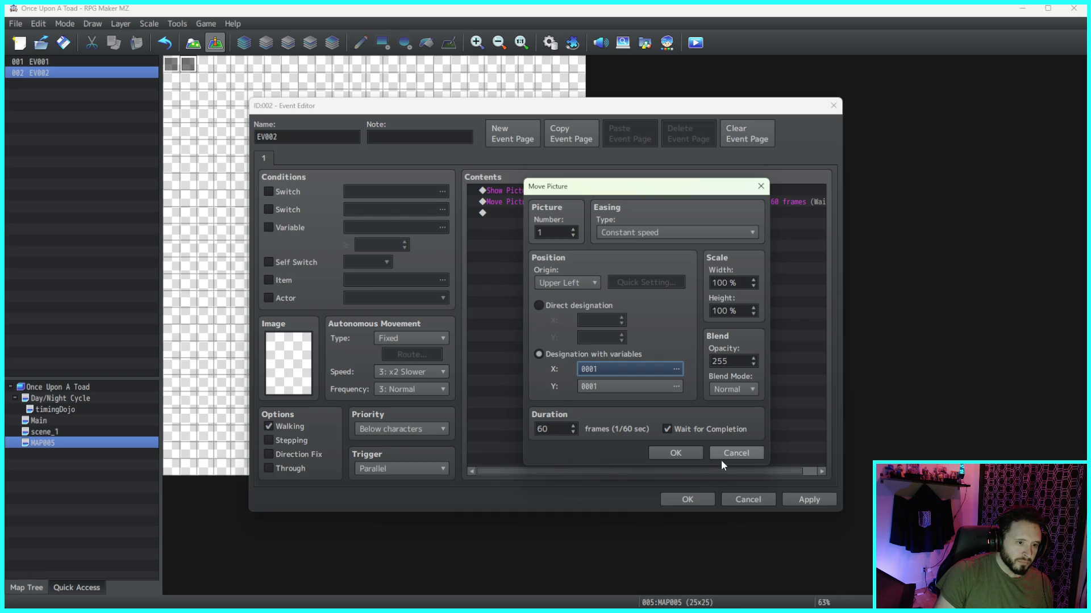
pyautogui.click(736, 458)
pyautogui.click(809, 500)
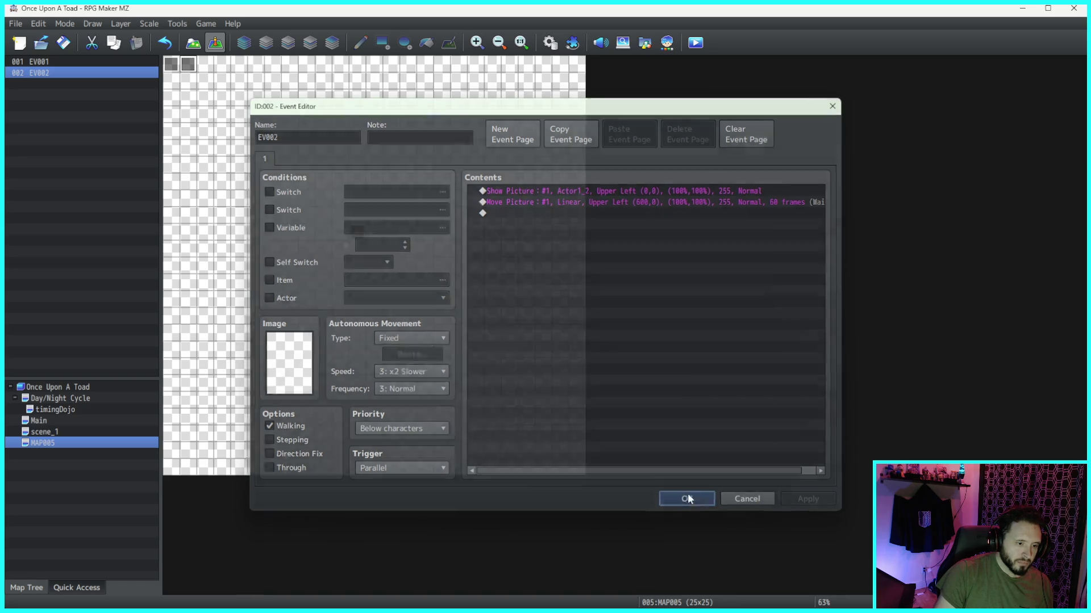
pyautogui.click(688, 500)
# Step: Reopen EV001's event editor with its Show Picture command selected
pyautogui.click(177, 68)
pyautogui.doubleClick(177, 69)
pyautogui.click(561, 186)
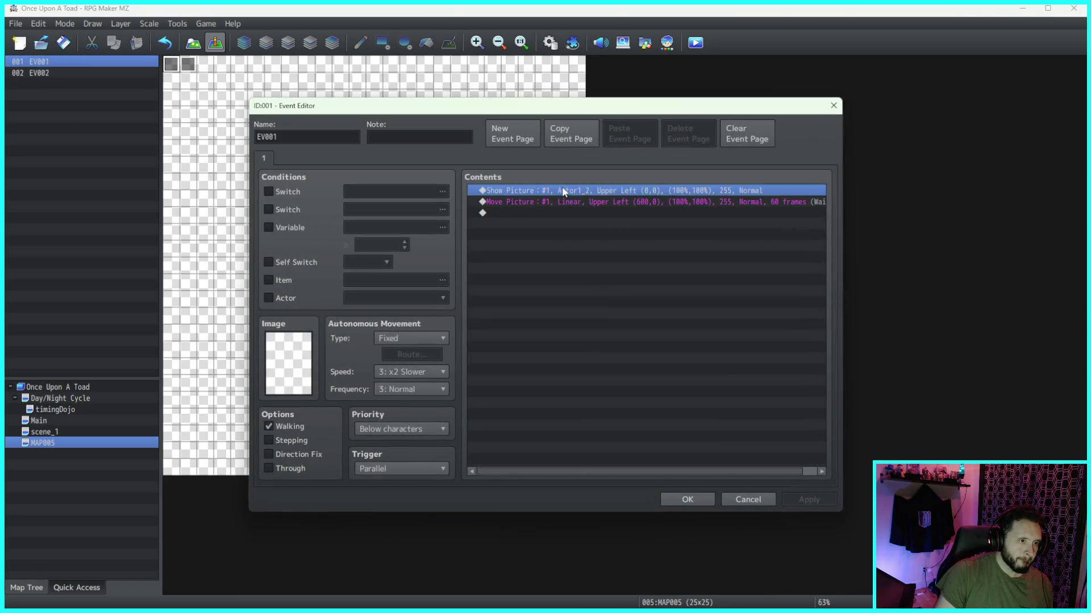
# Step: Browse the event command pages for message, movement, picture and battle commands
pyautogui.press('Insert')
pyautogui.click(542, 162)
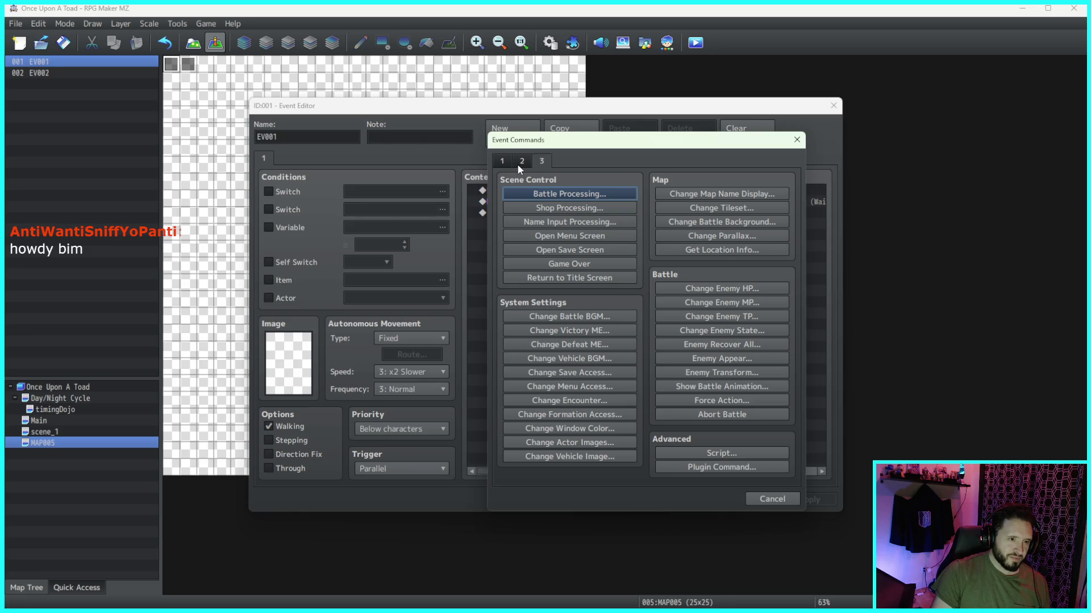
pyautogui.click(501, 162)
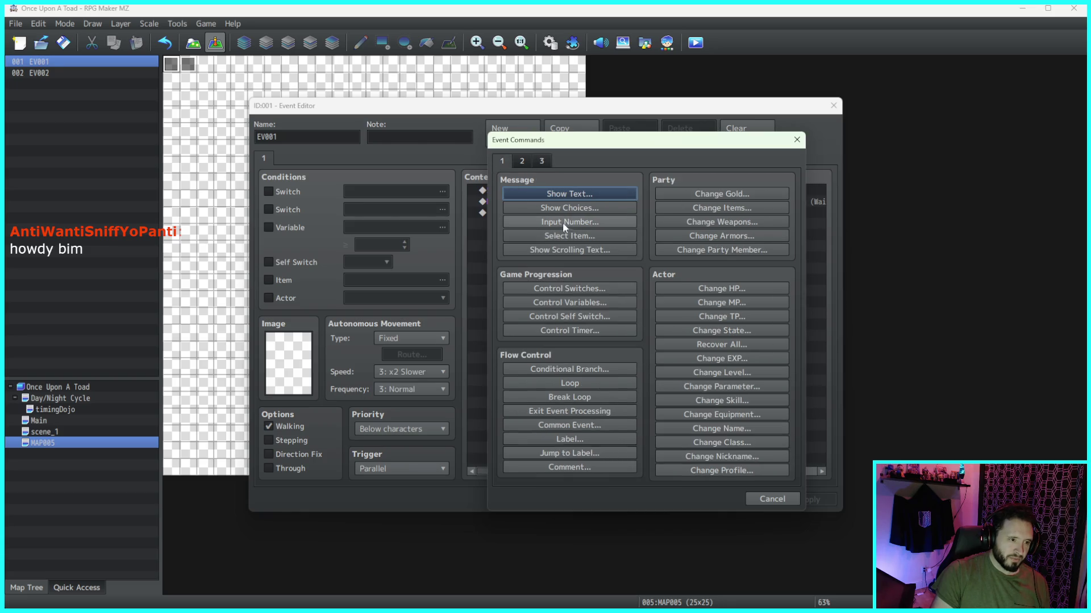
pyautogui.click(522, 162)
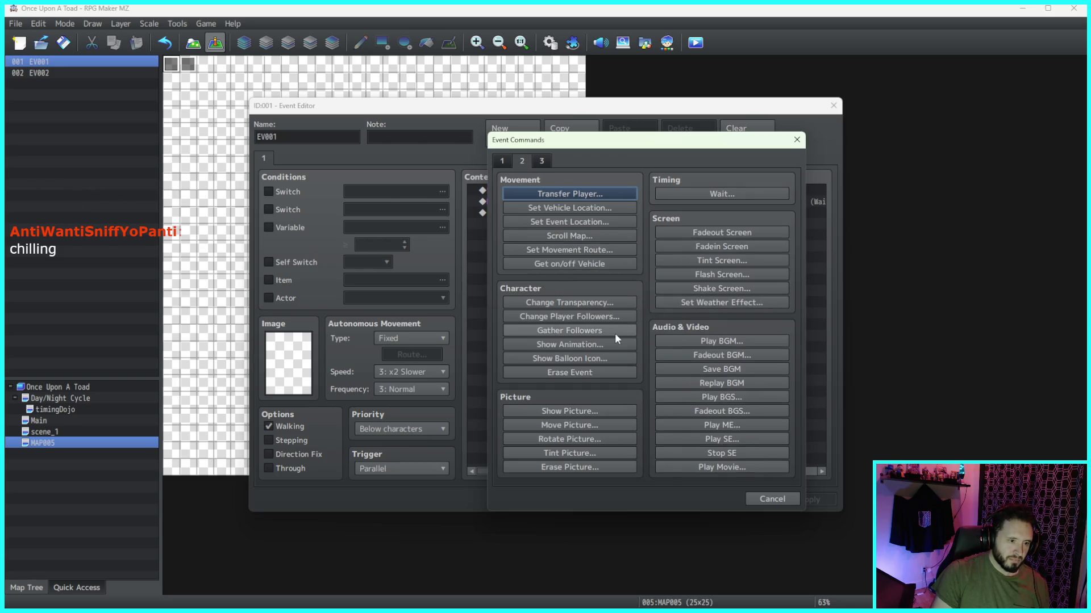
pyautogui.click(541, 163)
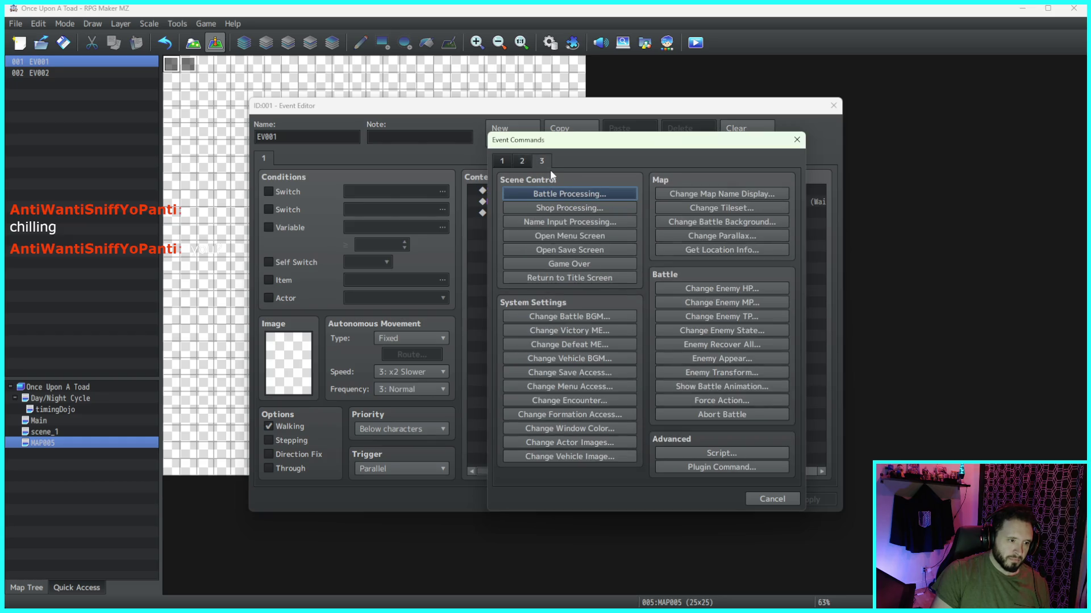
pyautogui.click(526, 162)
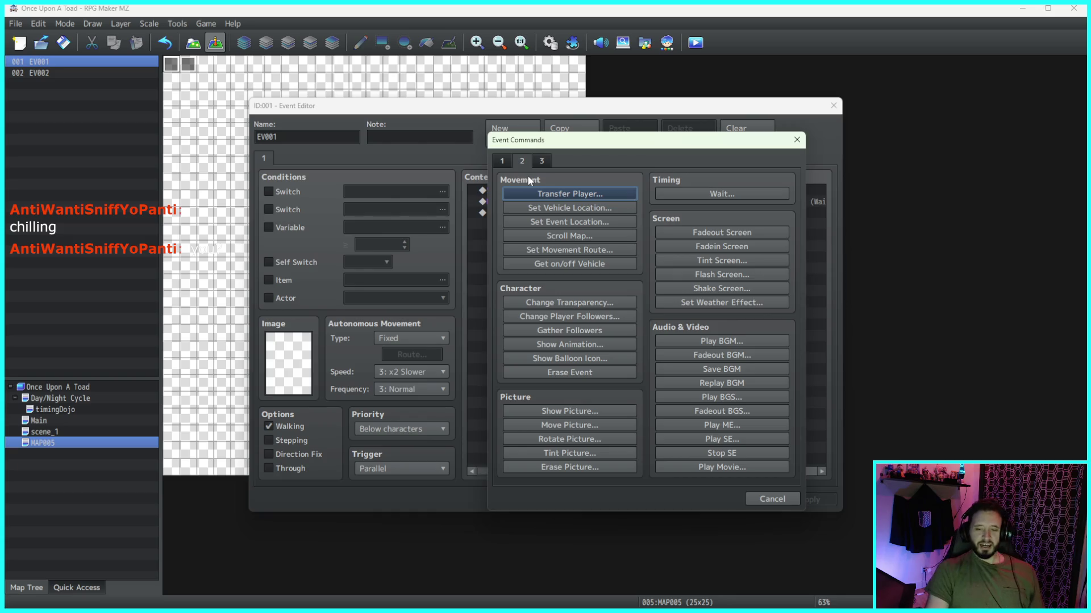
pyautogui.click(496, 162)
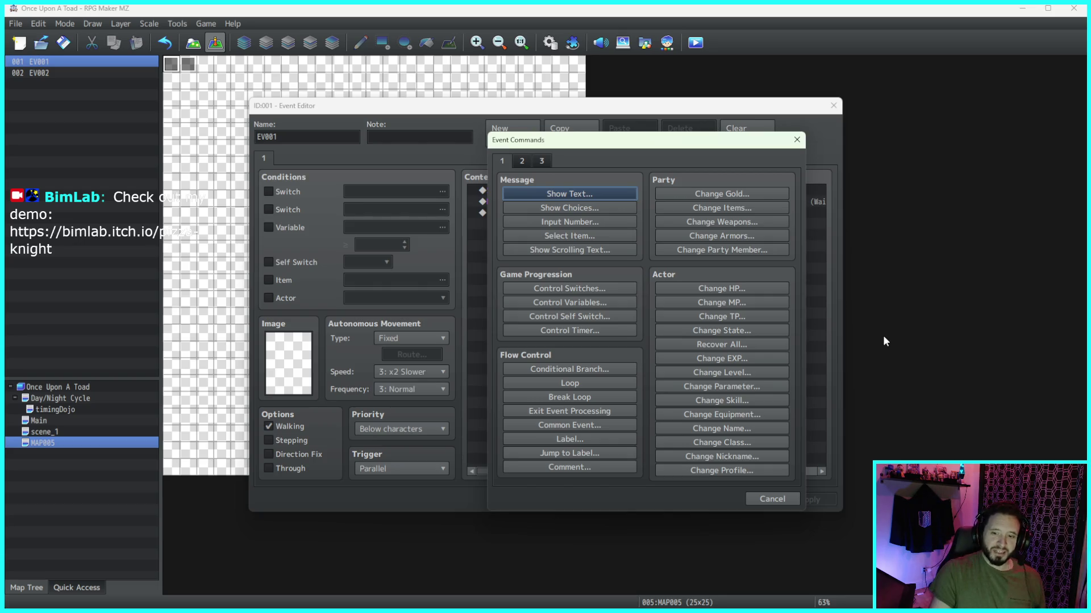
pyautogui.moveTo(636, 147); pyautogui.dragTo(639, 140)
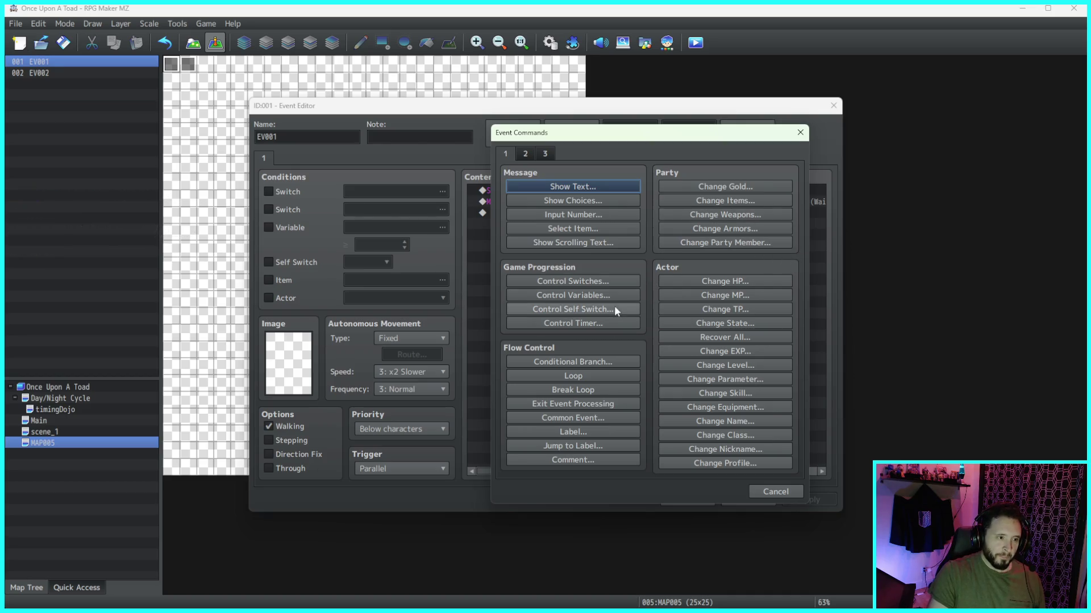
# Step: Try a Control Variables command using Last Used Skill ID, then cancel without adding it
pyautogui.click(618, 290)
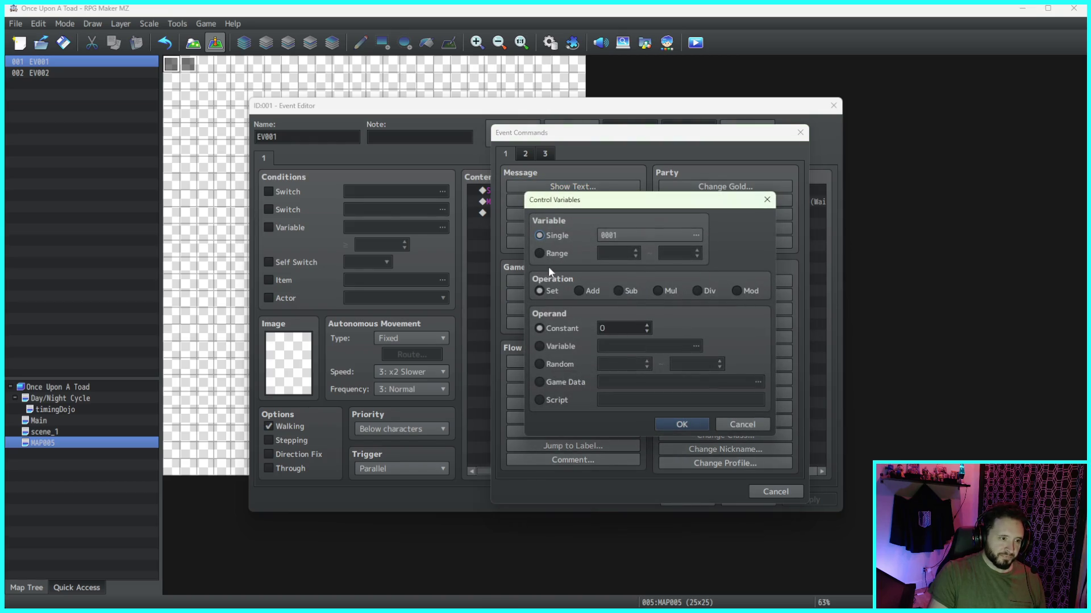
pyautogui.click(549, 387)
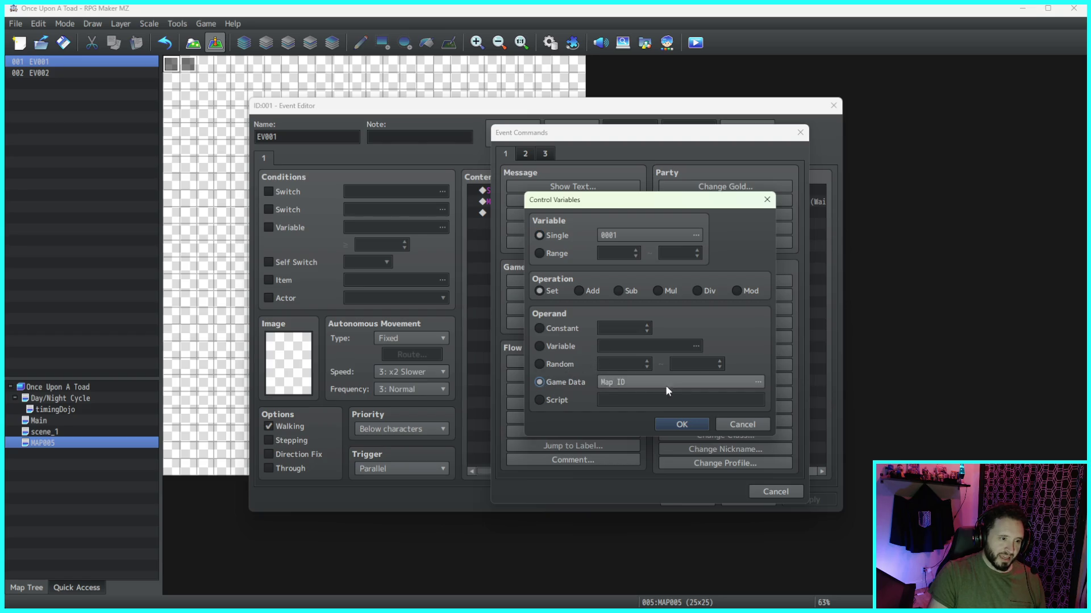
pyautogui.click(676, 387)
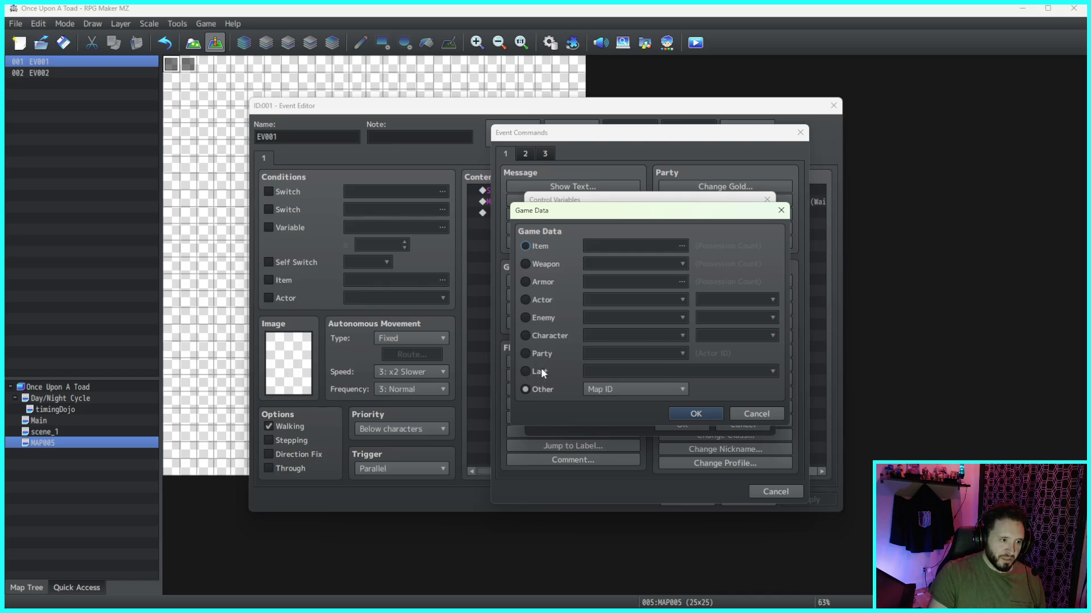
pyautogui.click(638, 391)
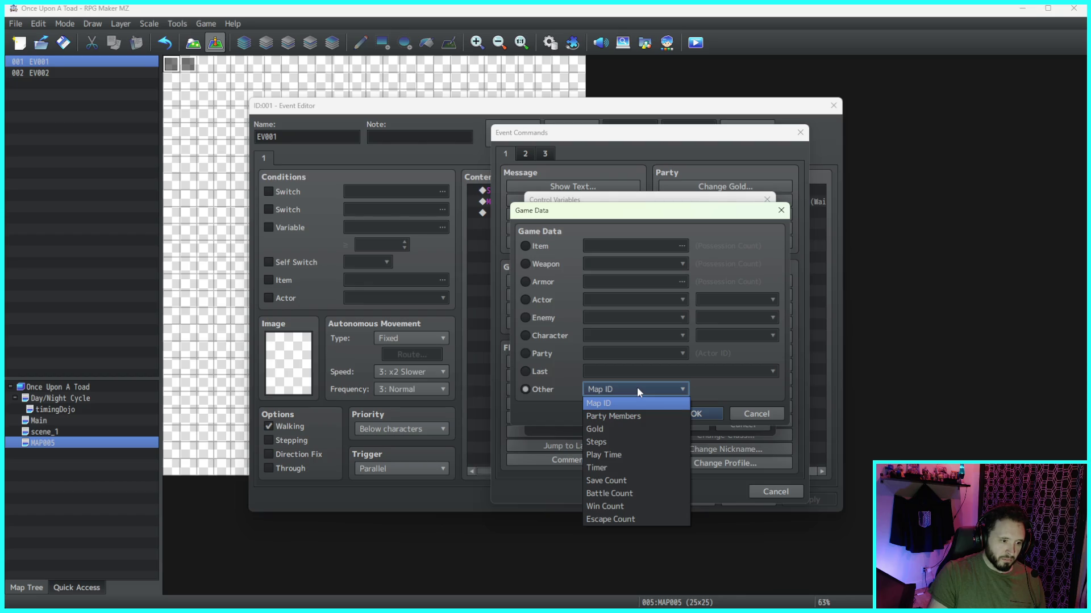
pyautogui.click(560, 366)
pyautogui.click(560, 365)
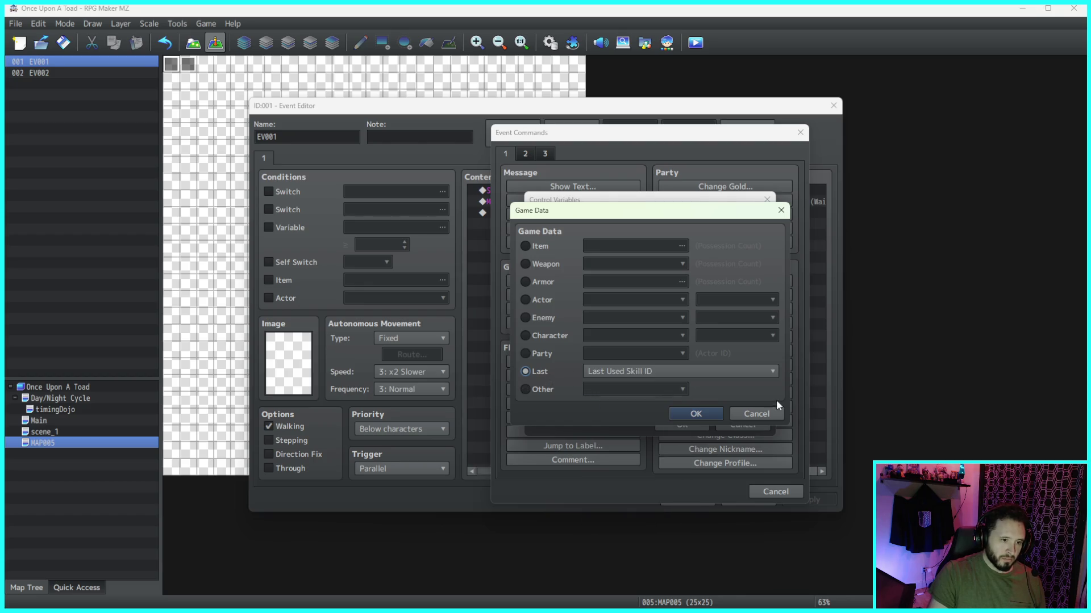
pyautogui.click(765, 413)
pyautogui.click(755, 423)
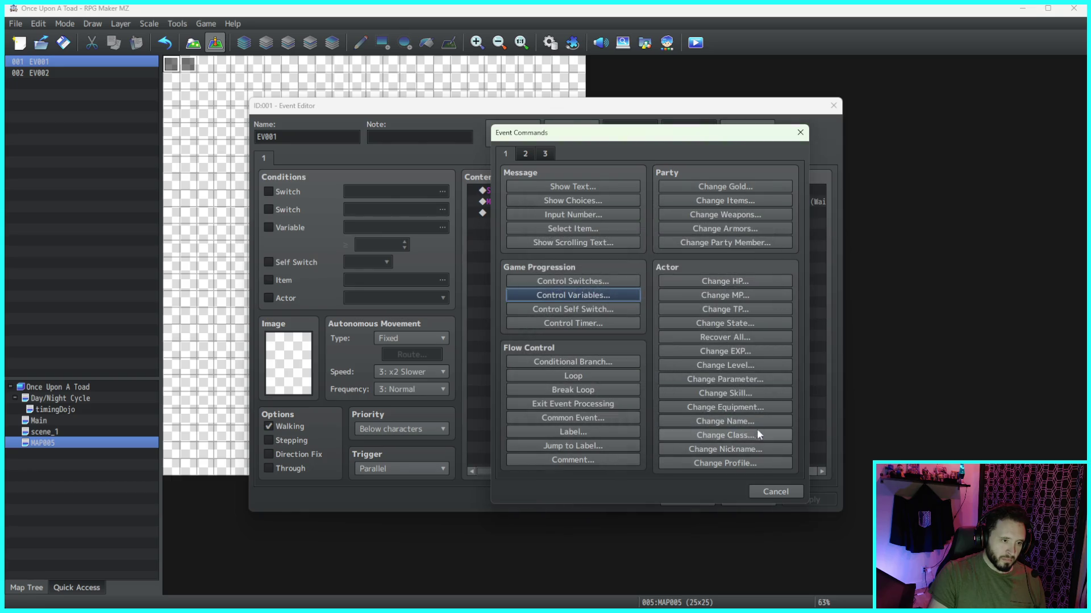
pyautogui.click(775, 491)
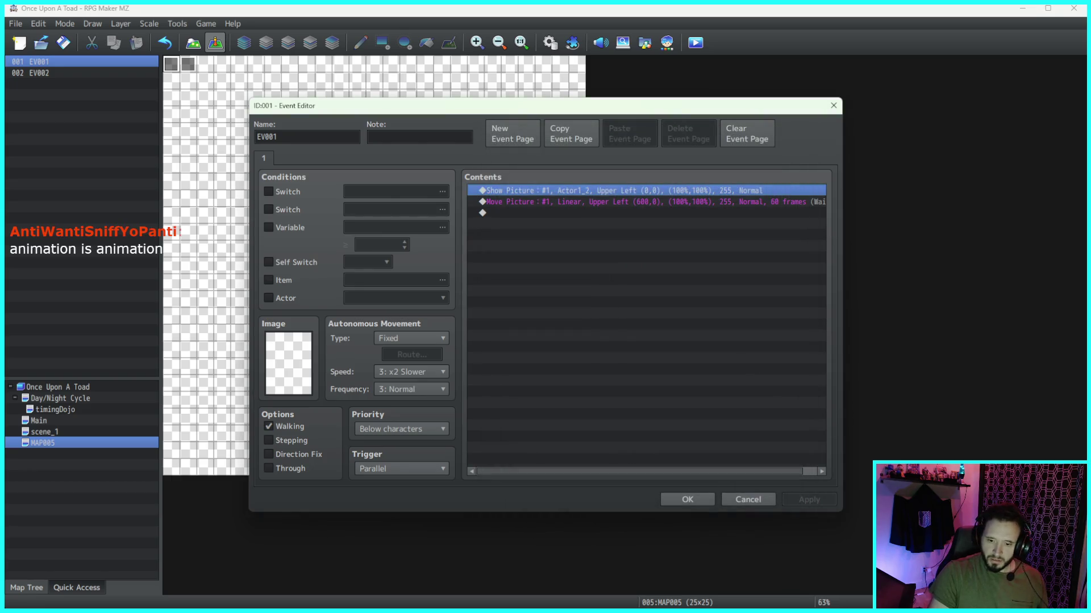
pyautogui.hotkey('alt', 'Tab')
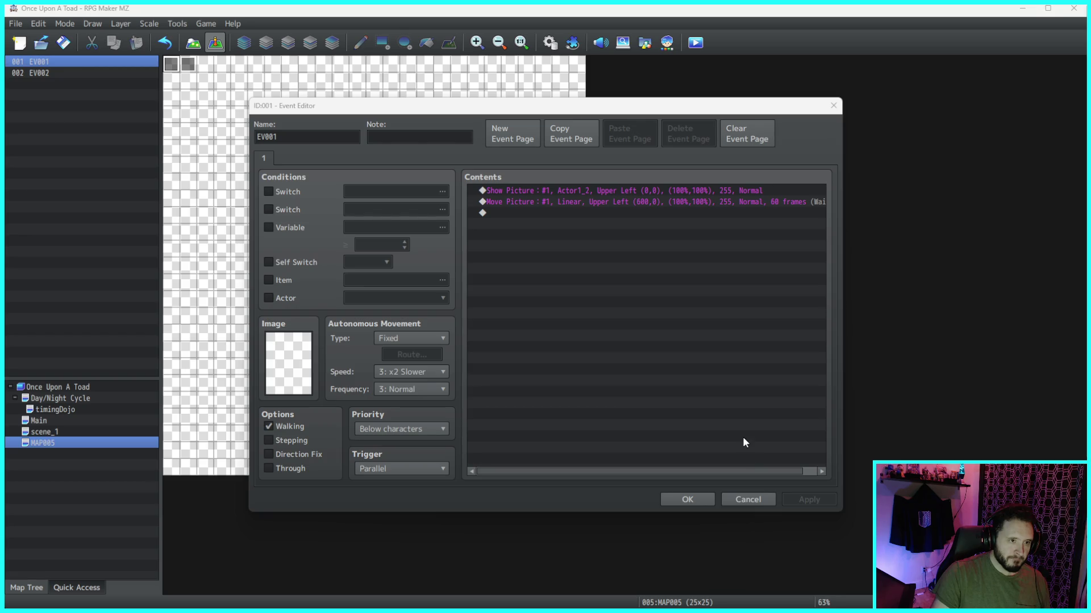
# Step: Confirm EV001 and check EV002's Show Picture and Move Picture commands
pyautogui.click(708, 499)
pyautogui.doubleClick(187, 64)
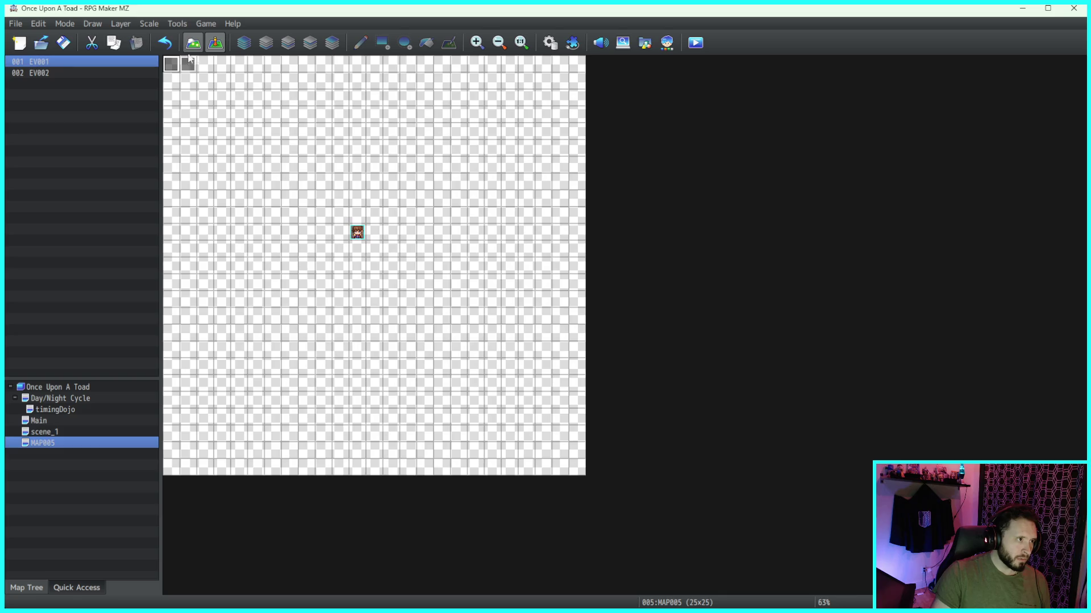
pyautogui.click(622, 202)
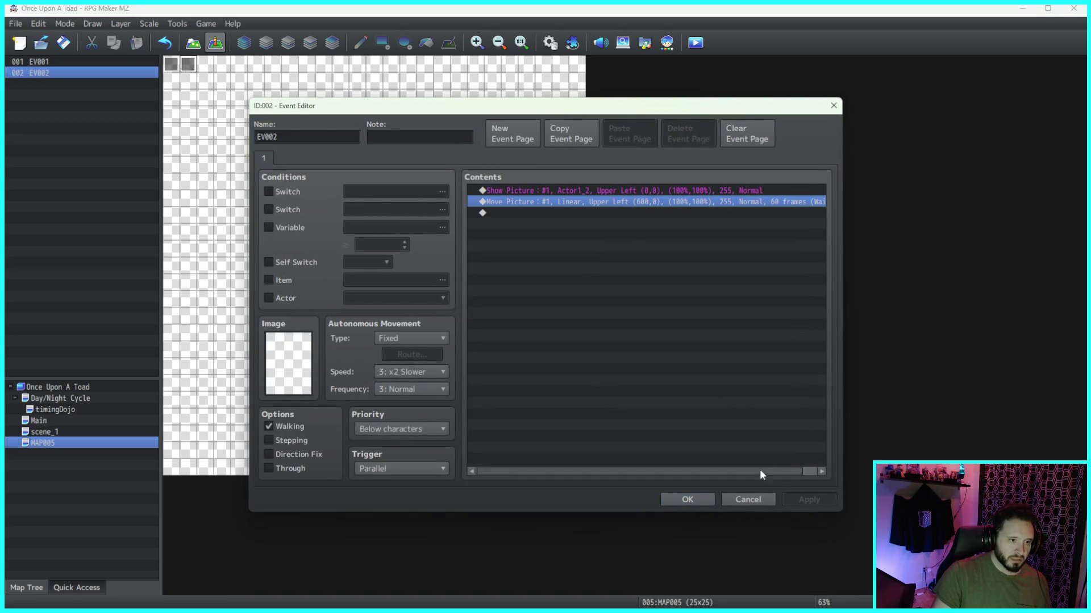
pyautogui.click(697, 497)
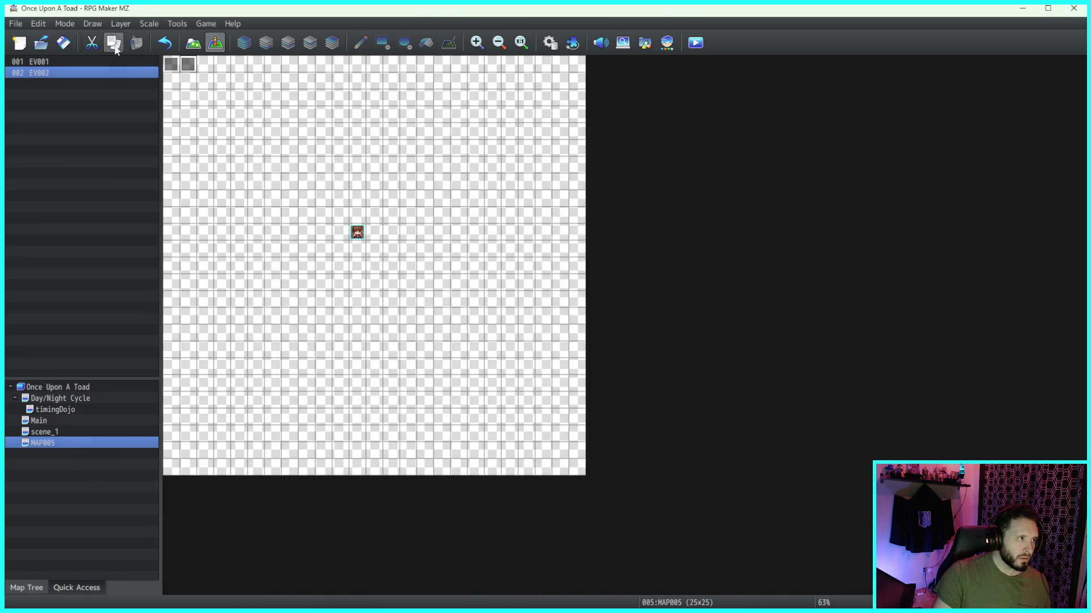
# Step: Save and playtest a New Game with Actor1_2 mid-screen, then reopen EV002 at Show Picture
pyautogui.click(693, 44)
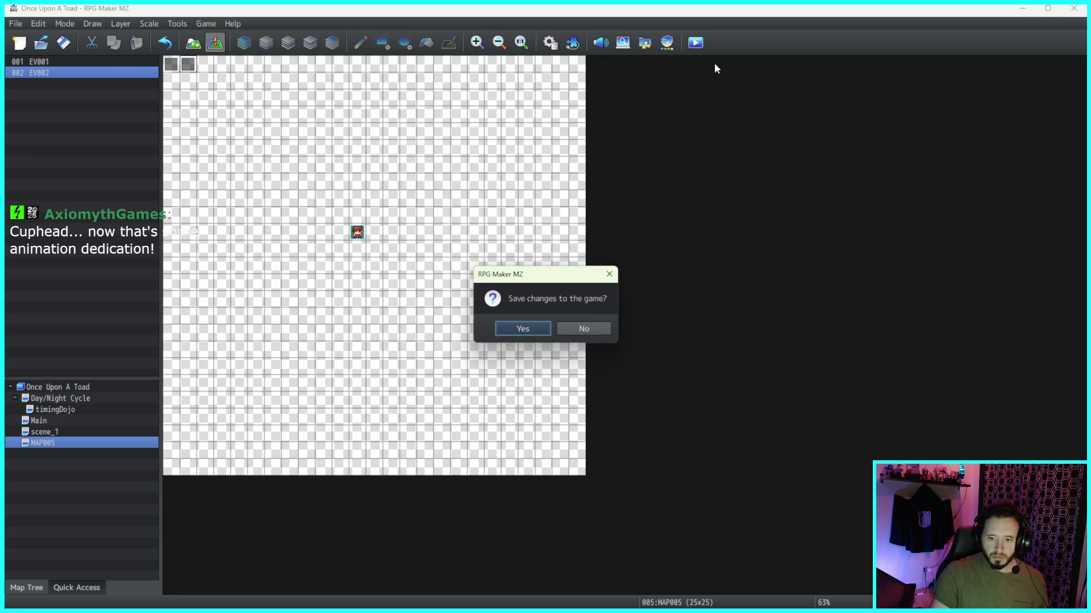
pyautogui.click(525, 328)
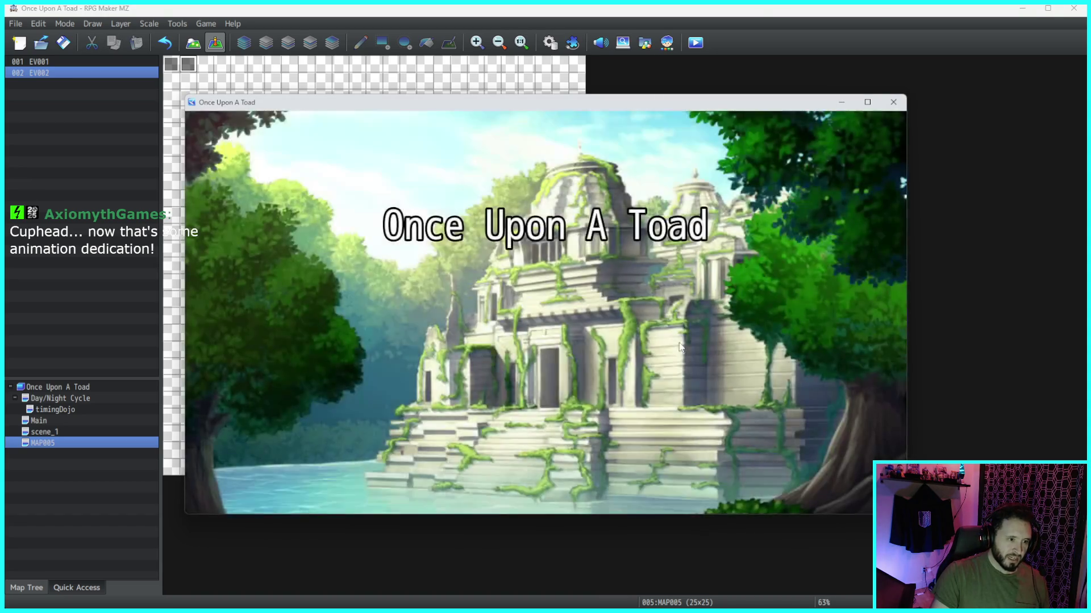
pyautogui.press('Up')
pyautogui.click(542, 360)
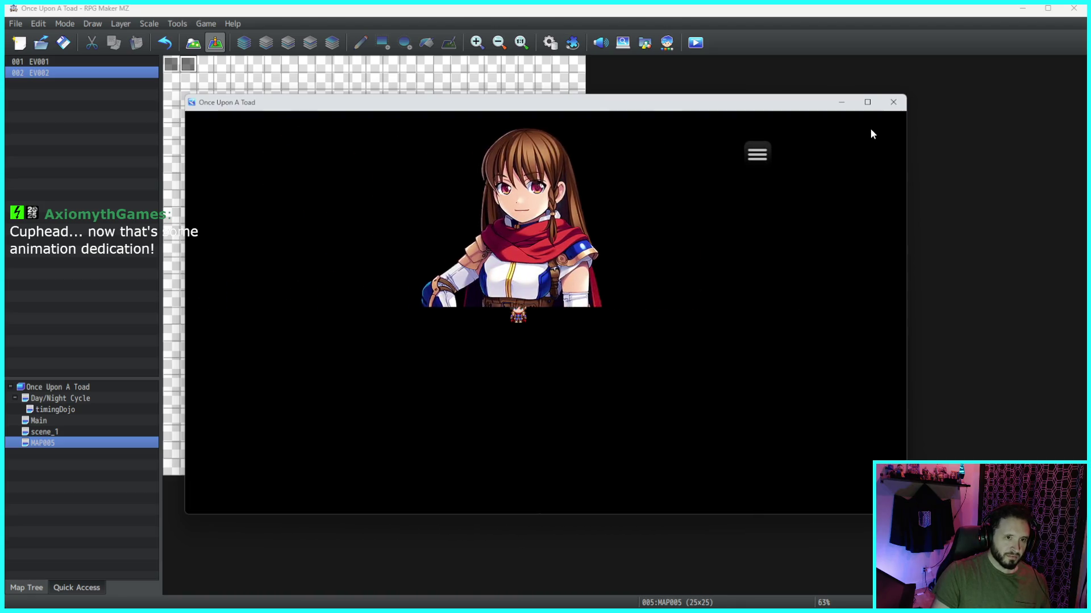
pyautogui.click(893, 102)
pyautogui.doubleClick(185, 67)
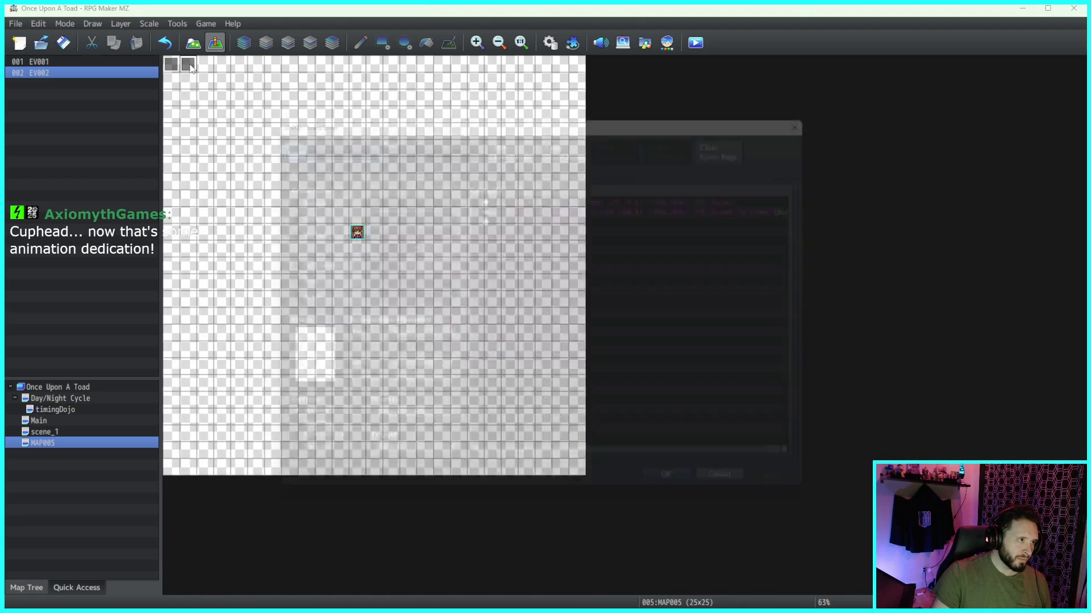
pyautogui.click(650, 191)
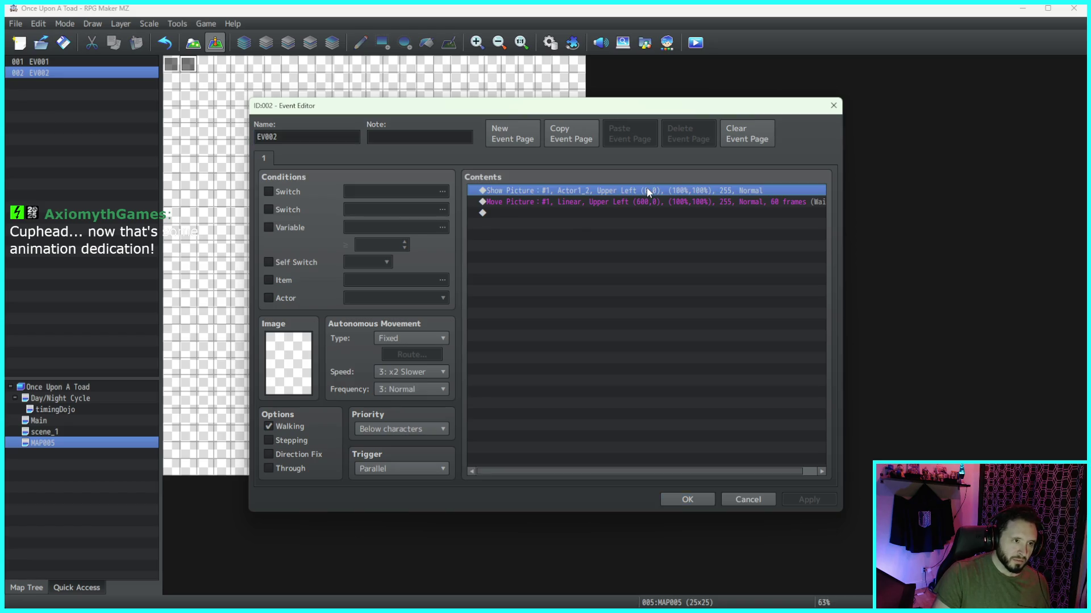
# Step: Insert a 10-frame Wait ahead of EV002's Show Picture, confirm the editor, and start a playtest
pyautogui.press('Insert')
pyautogui.click(784, 502)
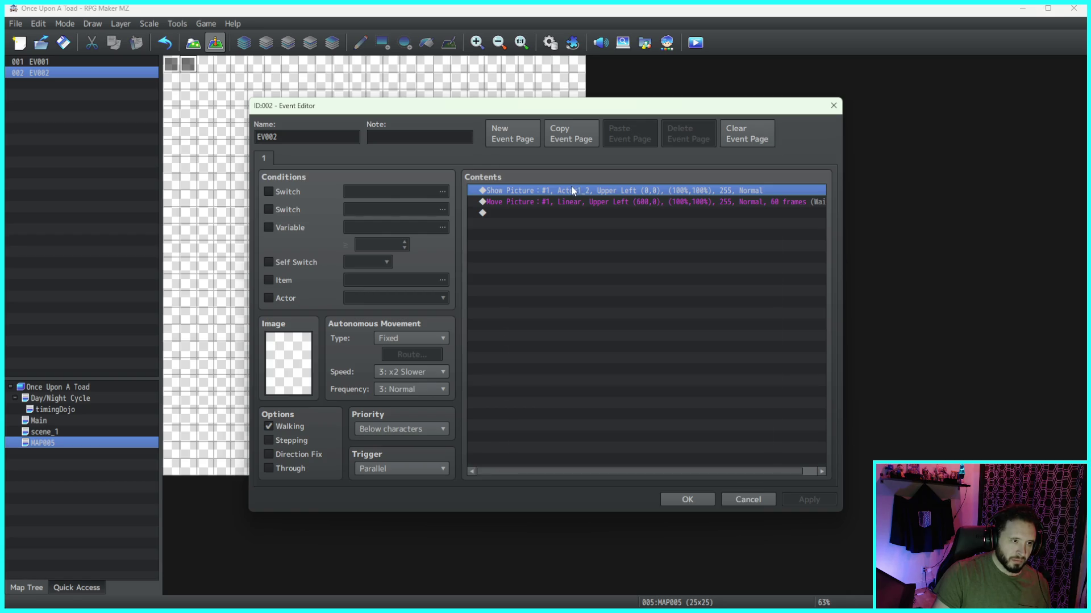
pyautogui.press('Insert')
pyautogui.click(543, 162)
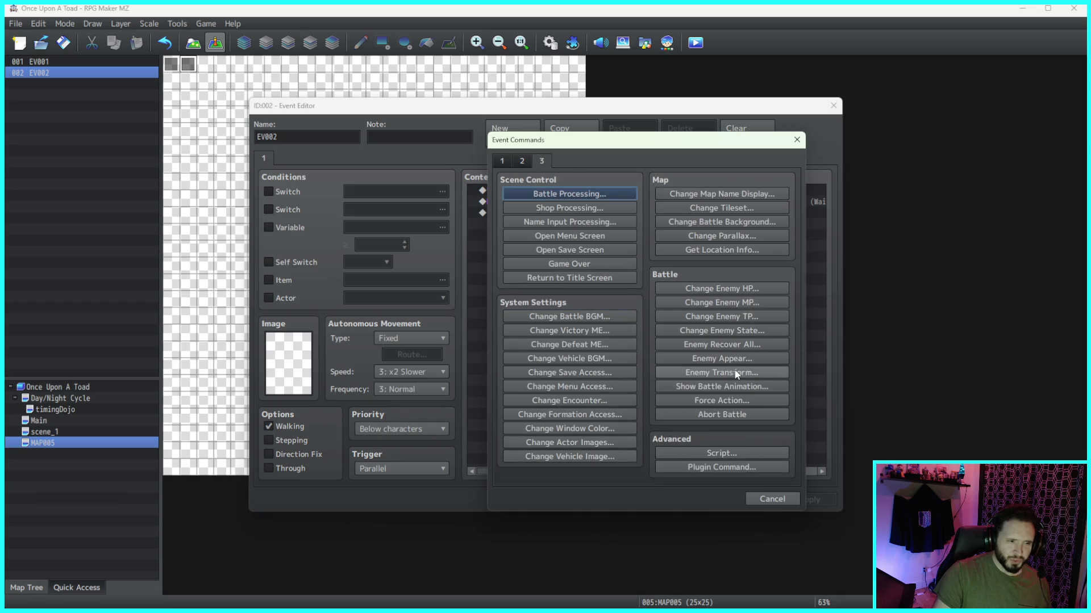
pyautogui.click(526, 161)
pyautogui.click(758, 195)
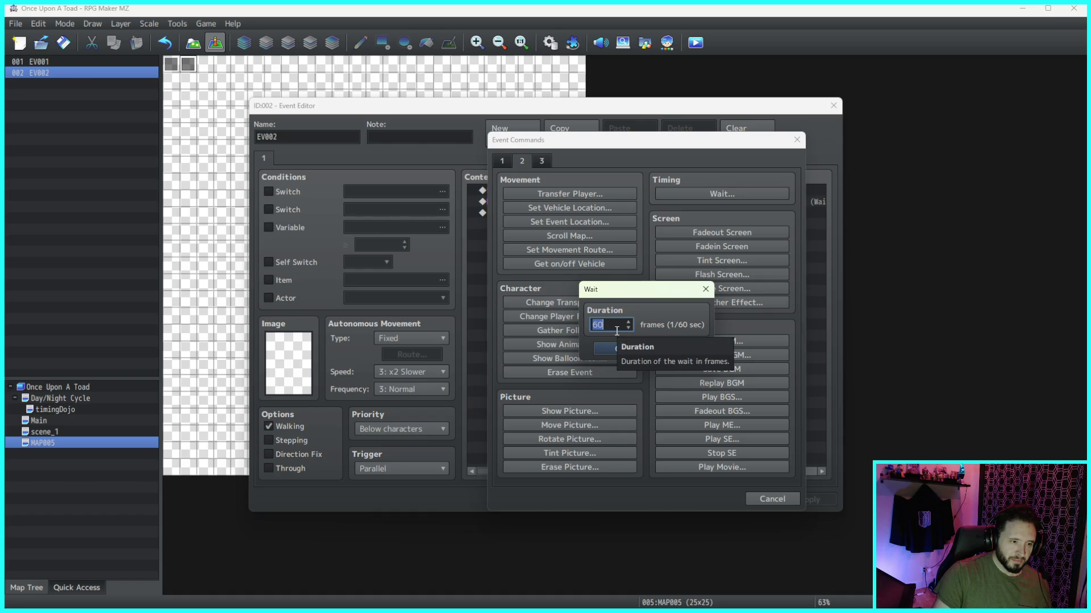
pyautogui.write('10')
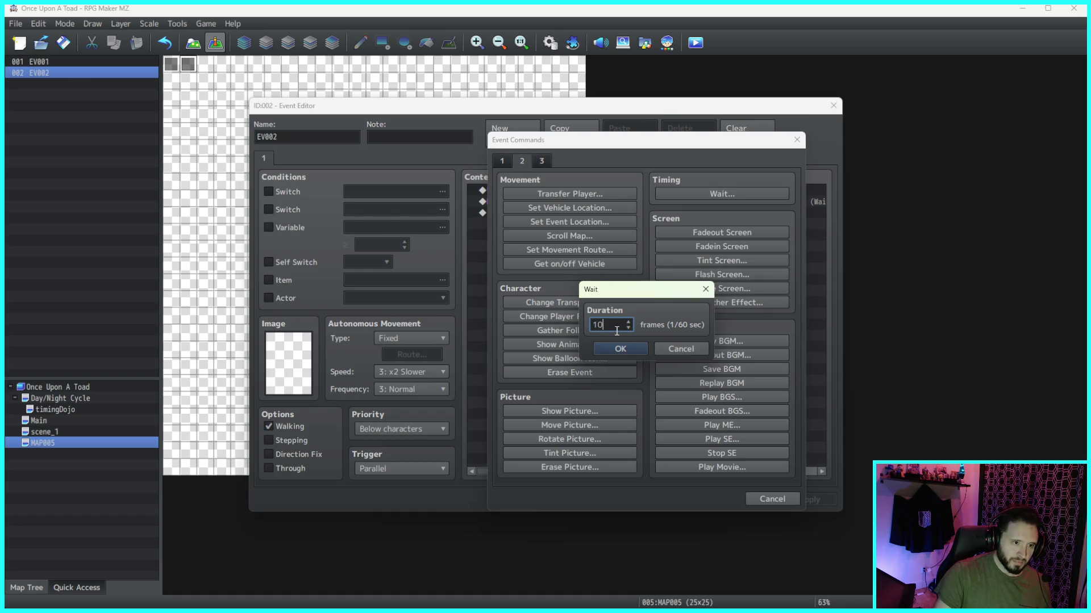
pyautogui.click(636, 348)
pyautogui.click(814, 494)
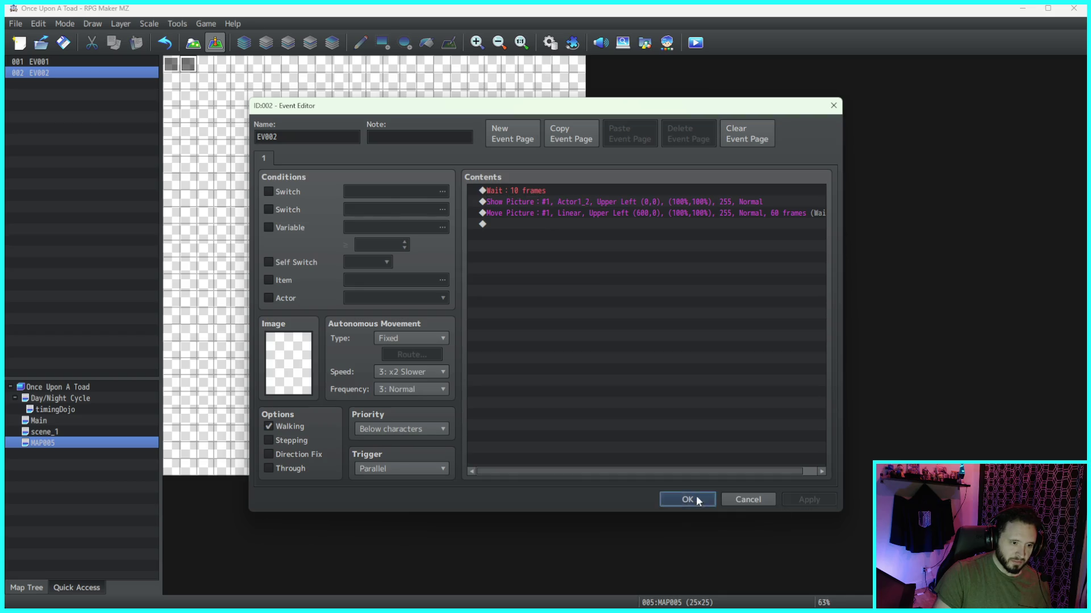
pyautogui.click(684, 499)
pyautogui.click(694, 43)
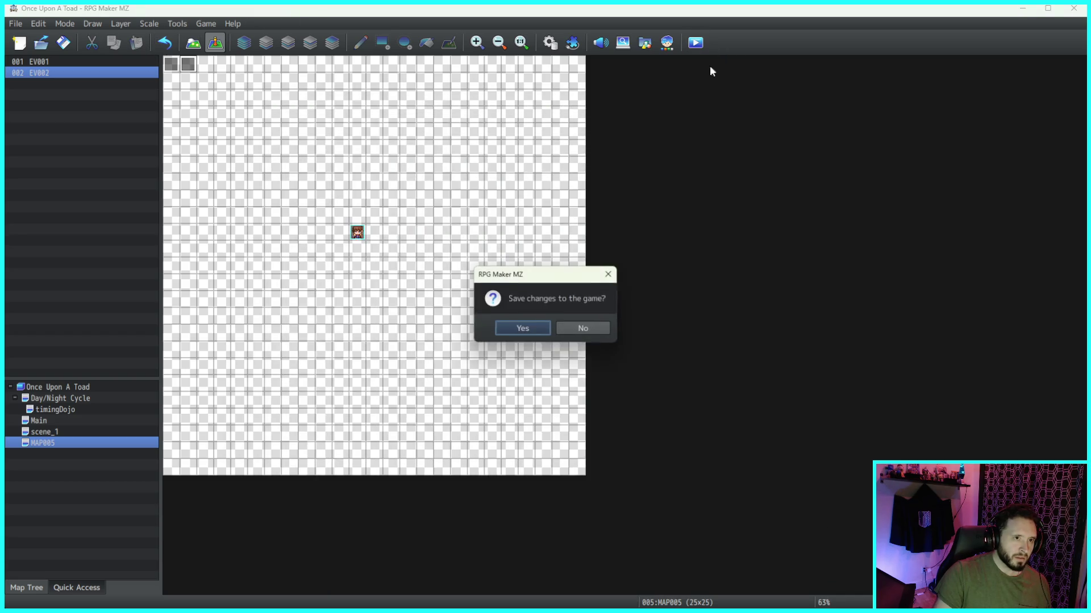
# Step: Save and playtest a New Game, then close the game window
pyautogui.click(536, 328)
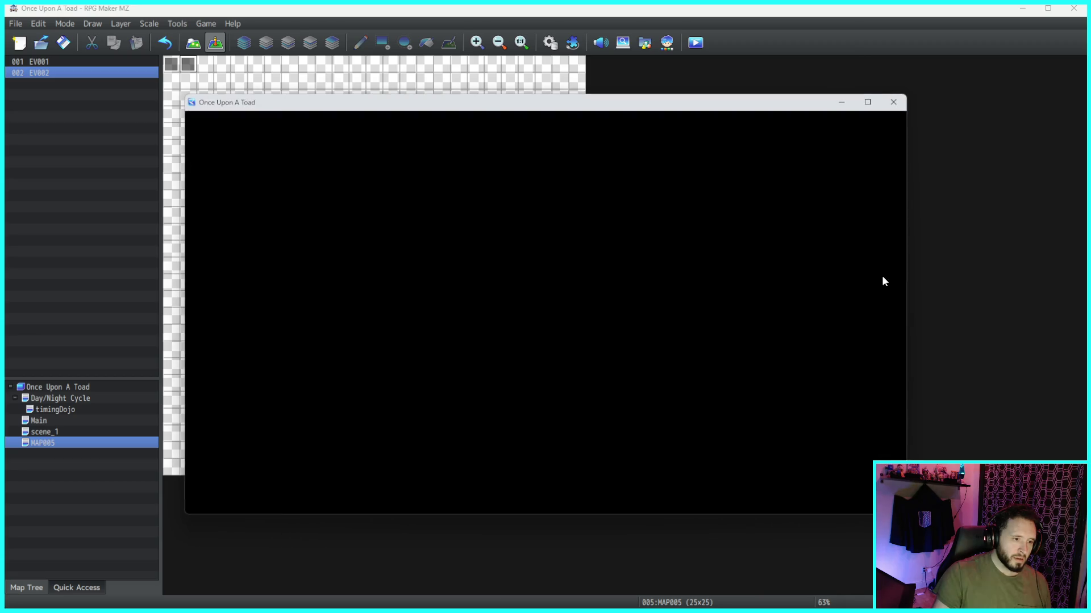
pyautogui.press('Return')
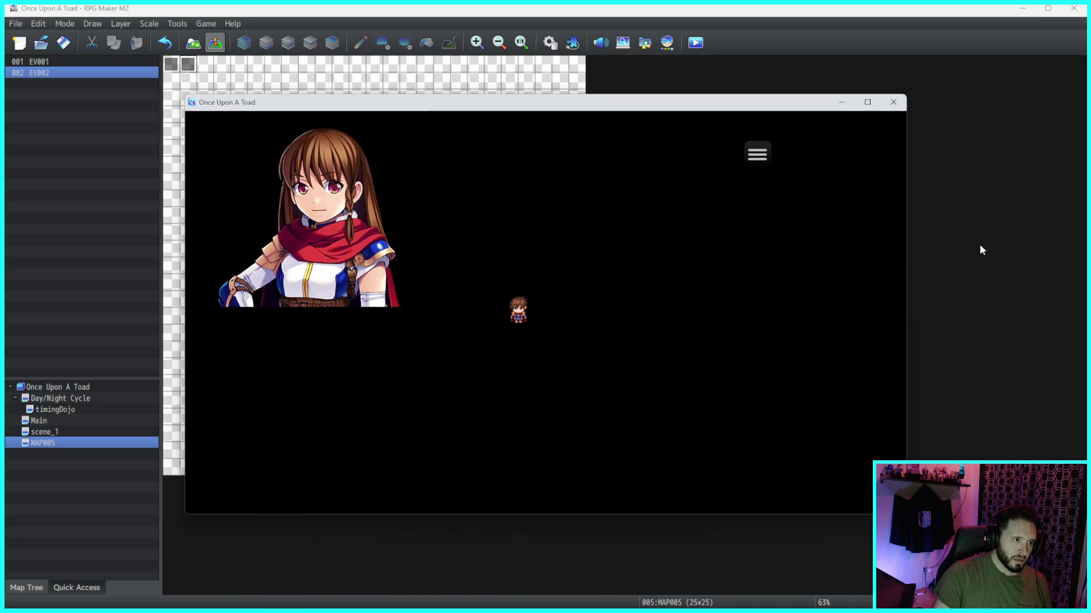
pyautogui.click(894, 102)
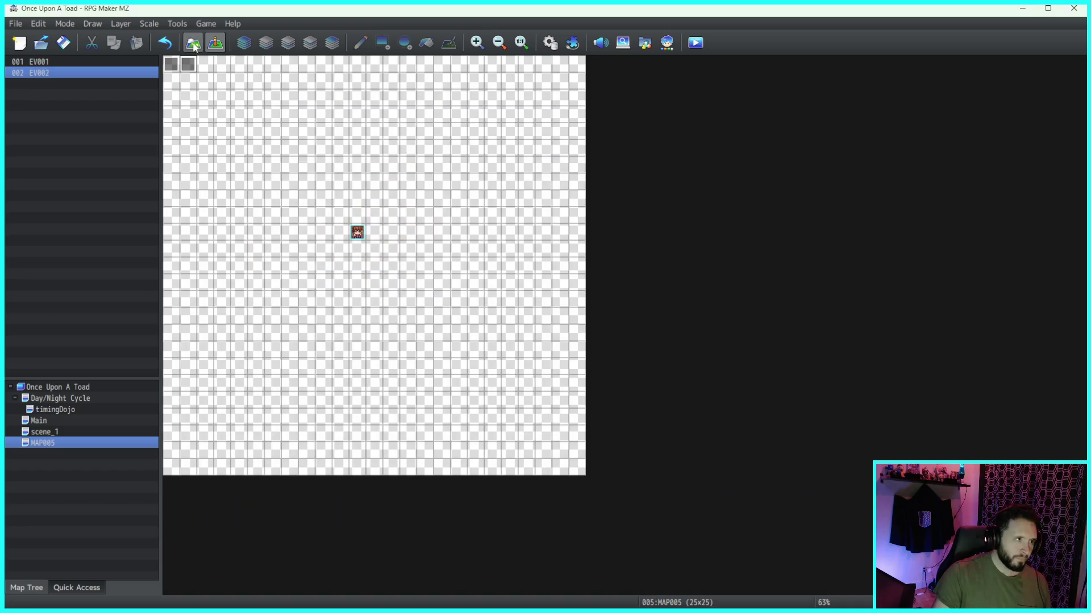
# Step: Review EV001's Move Picture settings without changing anything
pyautogui.doubleClick(171, 64)
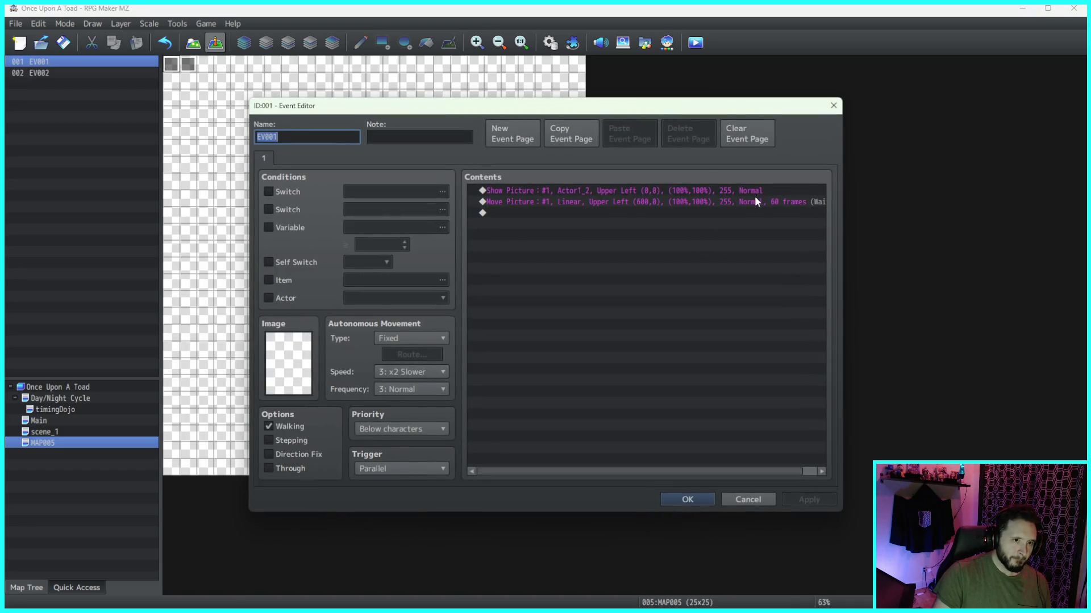
pyautogui.doubleClick(754, 201)
pyautogui.click(764, 496)
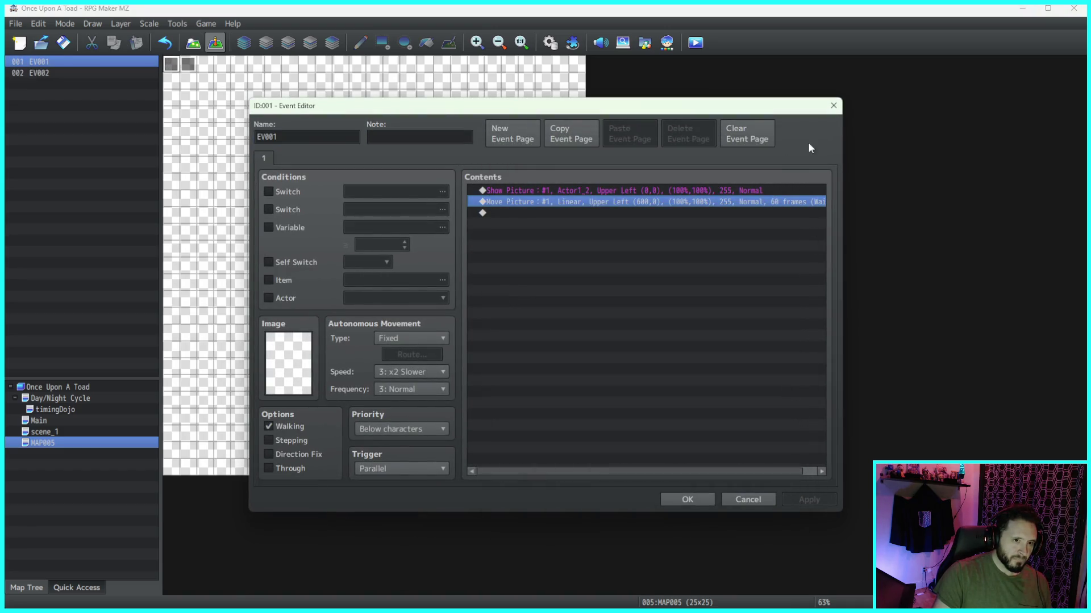
pyautogui.click(688, 499)
# Step: Change EV002's Show Picture image from Actor1_2 to the Actor1_1 portrait
pyautogui.doubleClick(193, 65)
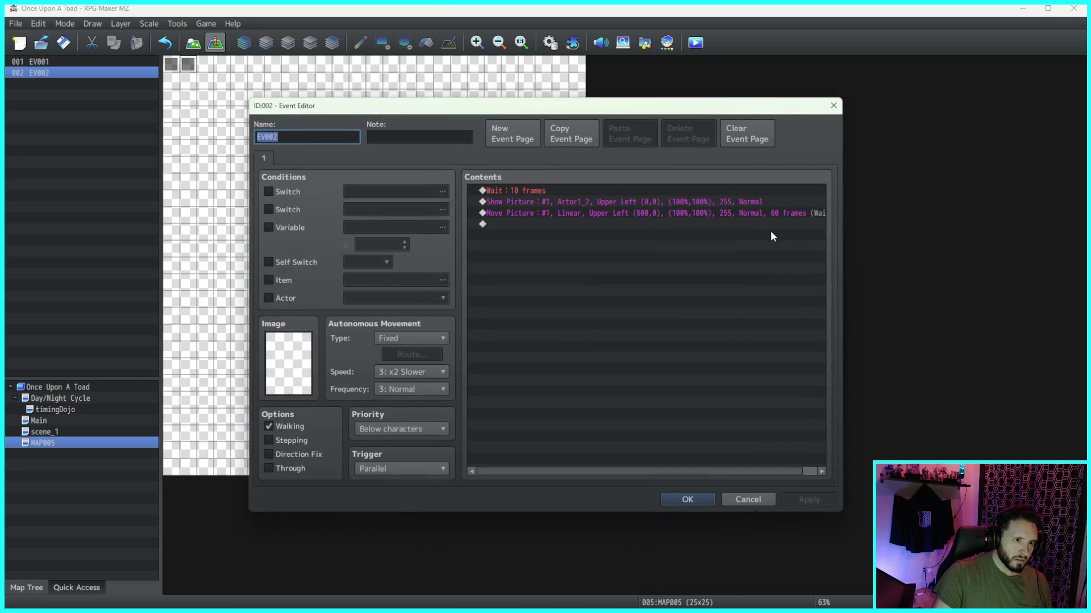
pyautogui.doubleClick(578, 202)
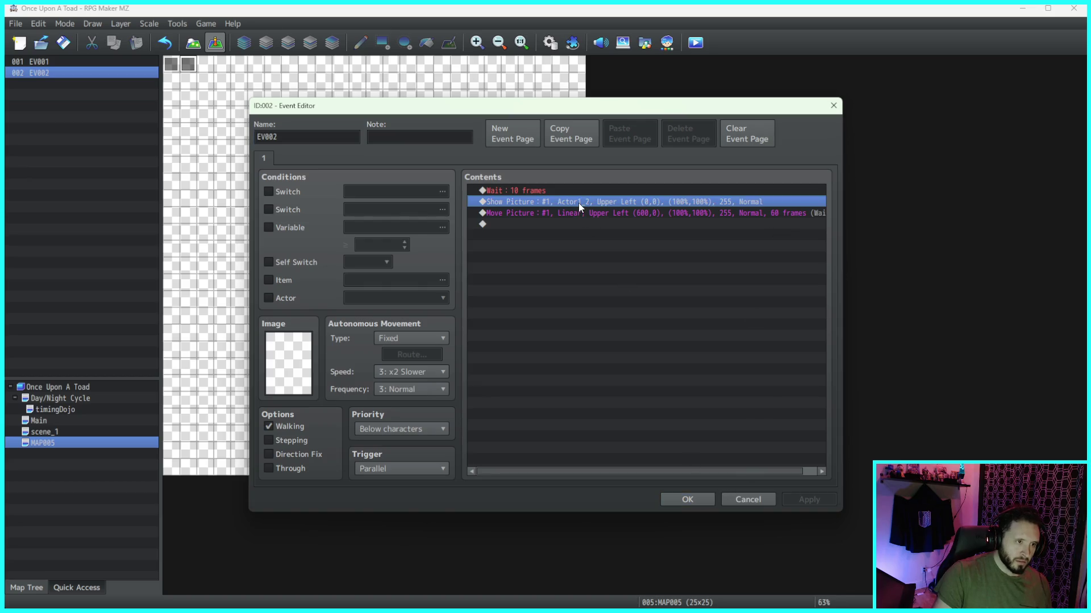
pyautogui.click(628, 255)
pyautogui.click(483, 226)
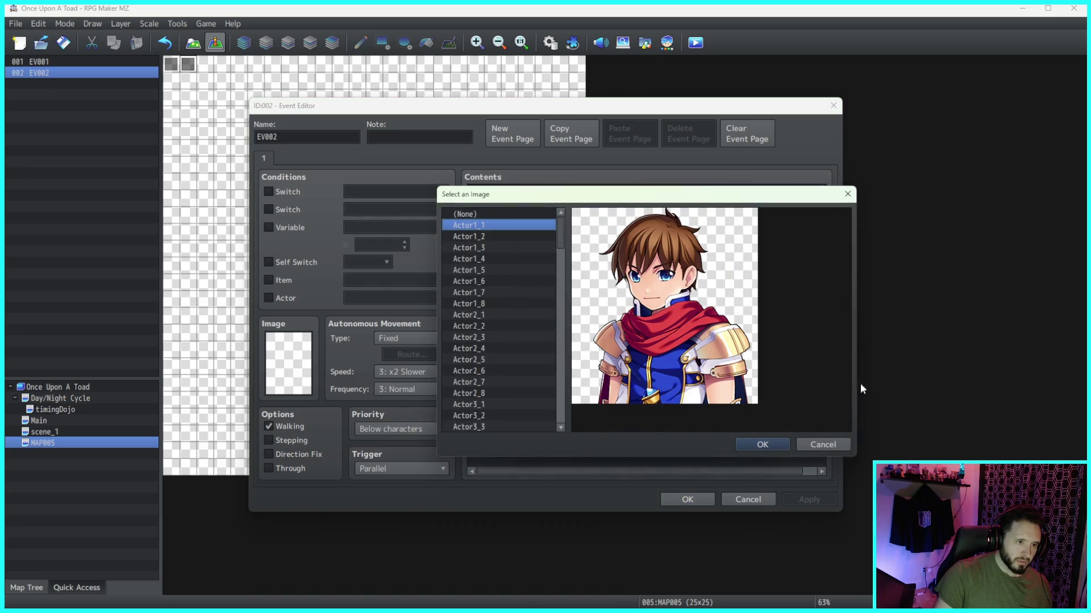
pyautogui.click(760, 444)
pyautogui.click(675, 432)
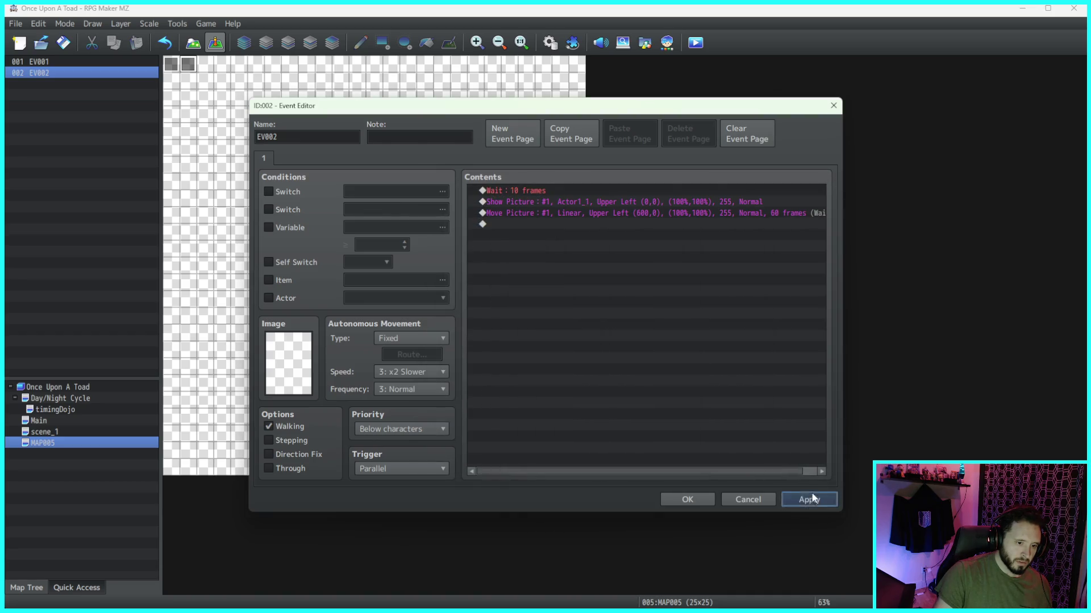
pyautogui.click(688, 499)
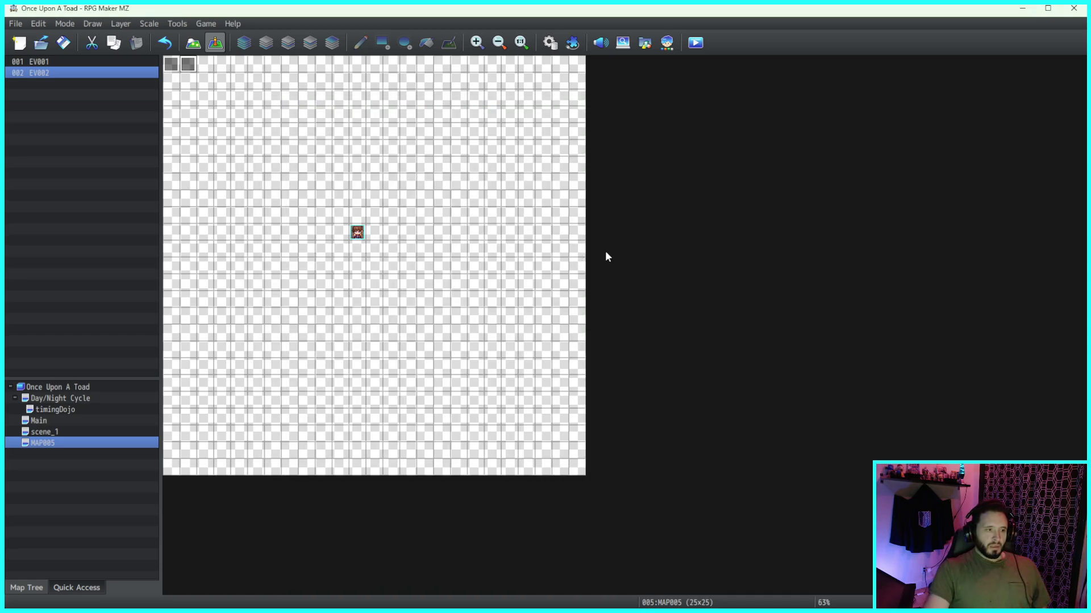
# Step: Save and playtest to watch Actor1_1 and Actor1_2 portraits slide across, then select EV001
pyautogui.click(696, 43)
pyautogui.click(533, 328)
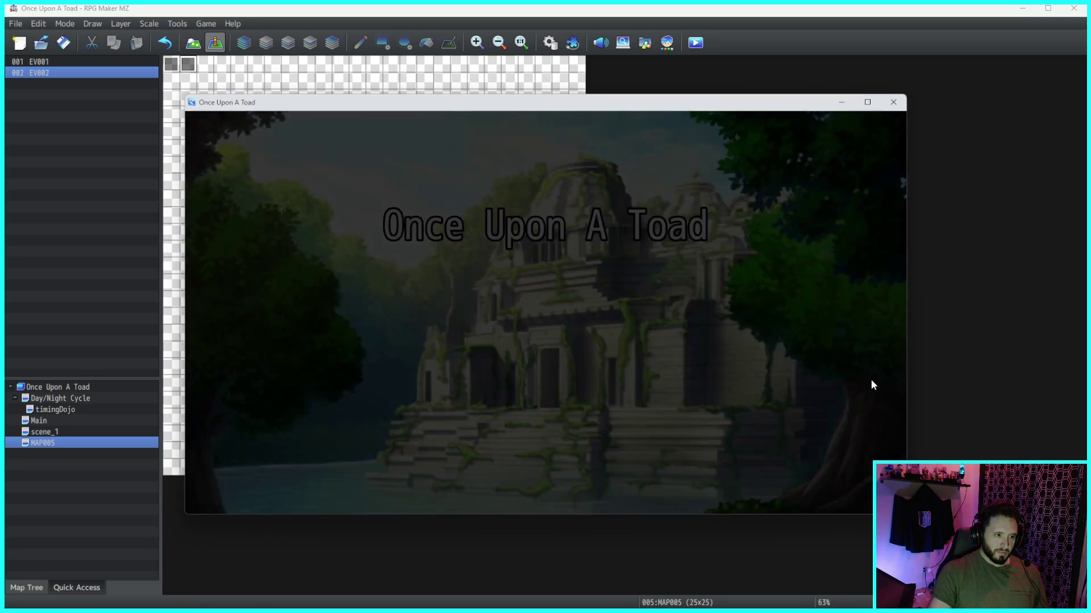
pyautogui.press('Return')
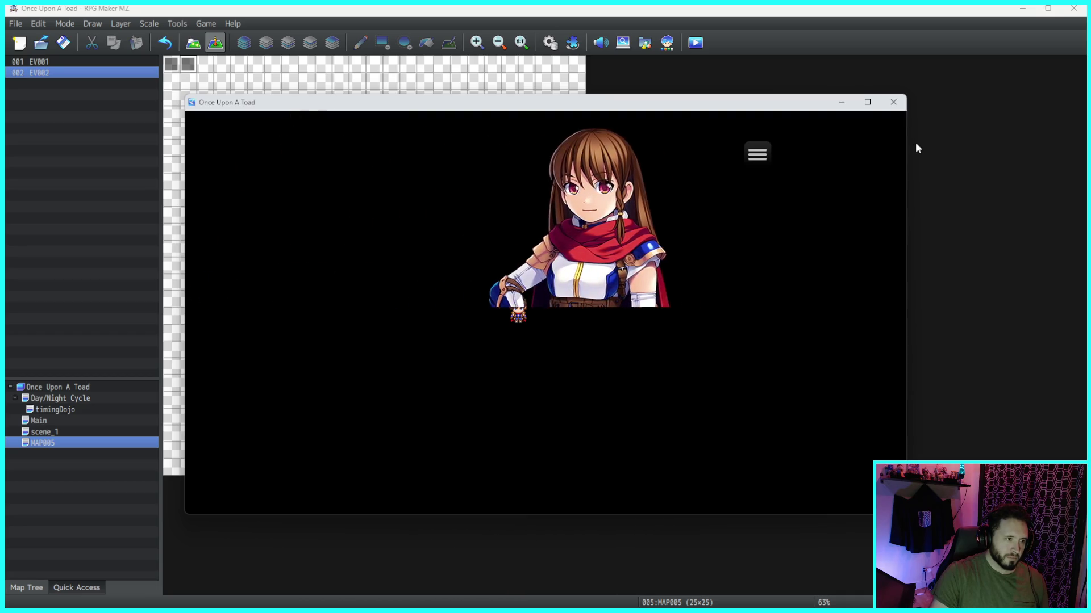
pyautogui.click(894, 103)
pyautogui.click(171, 65)
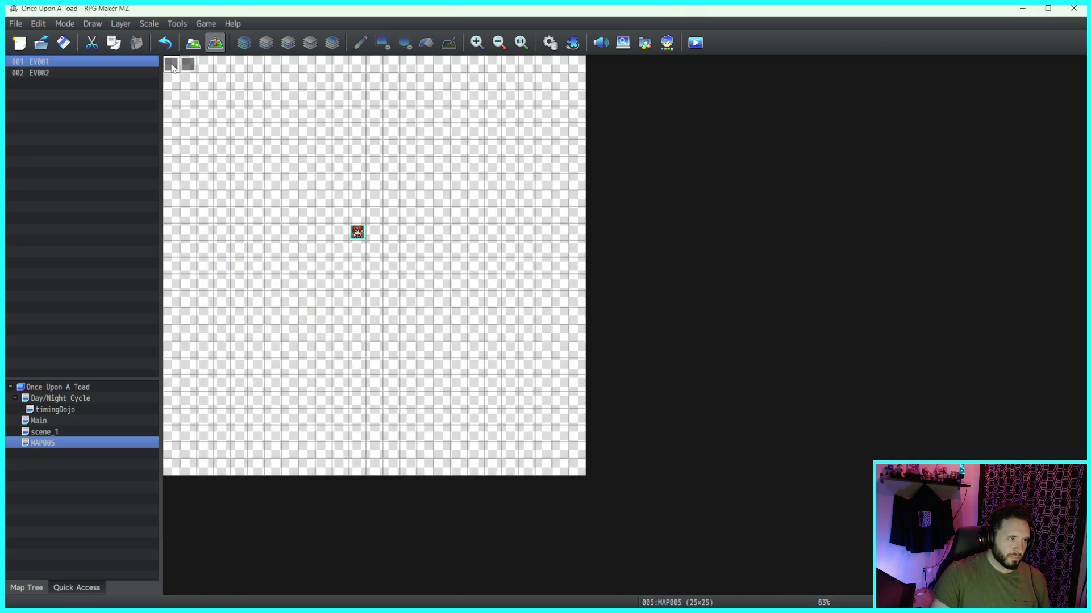
# Step: Open EV001 and select the empty line below its Move Picture command
pyautogui.doubleClick(171, 66)
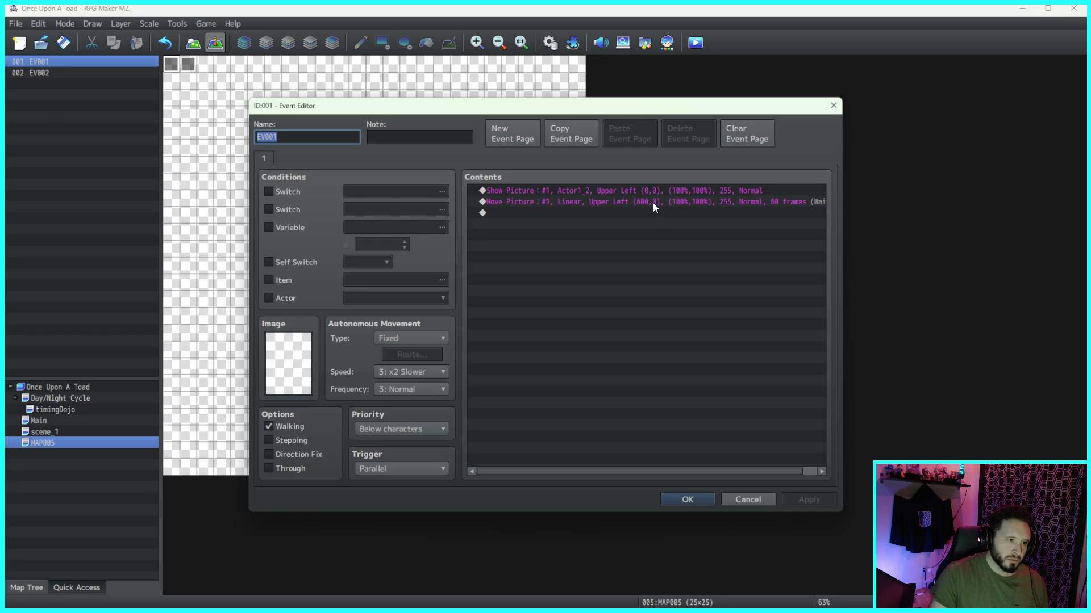
pyautogui.click(653, 203)
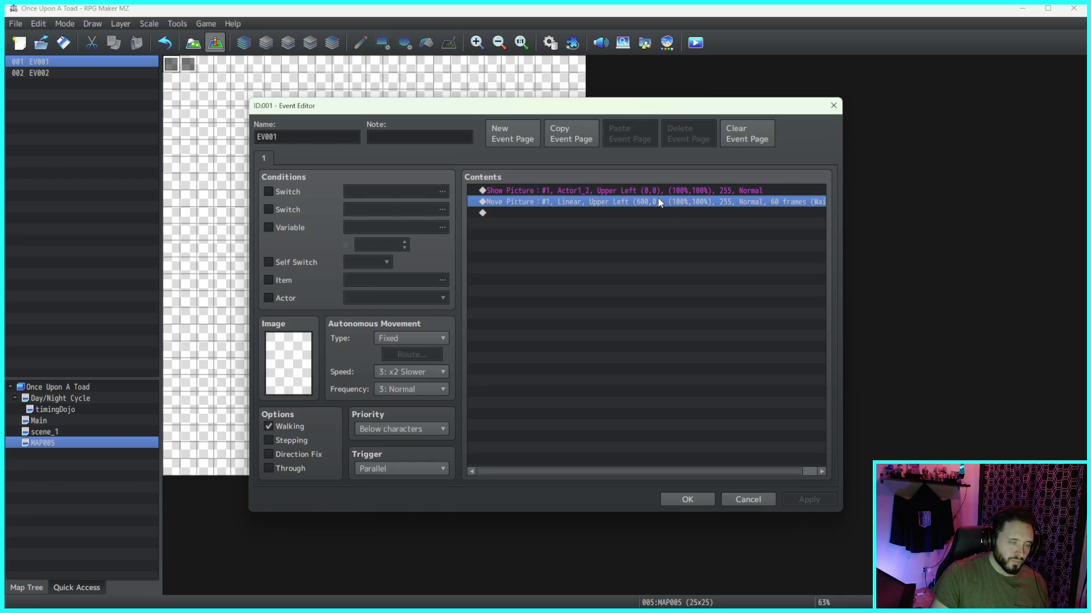
pyautogui.rightClick(523, 203)
pyautogui.click(501, 211)
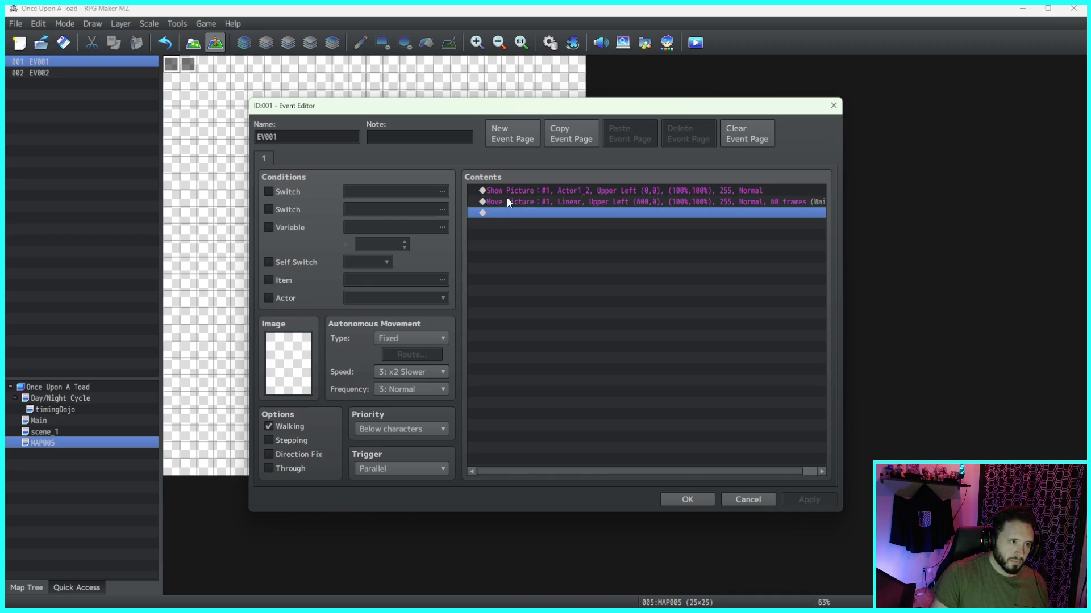
pyautogui.doubleClick(502, 213)
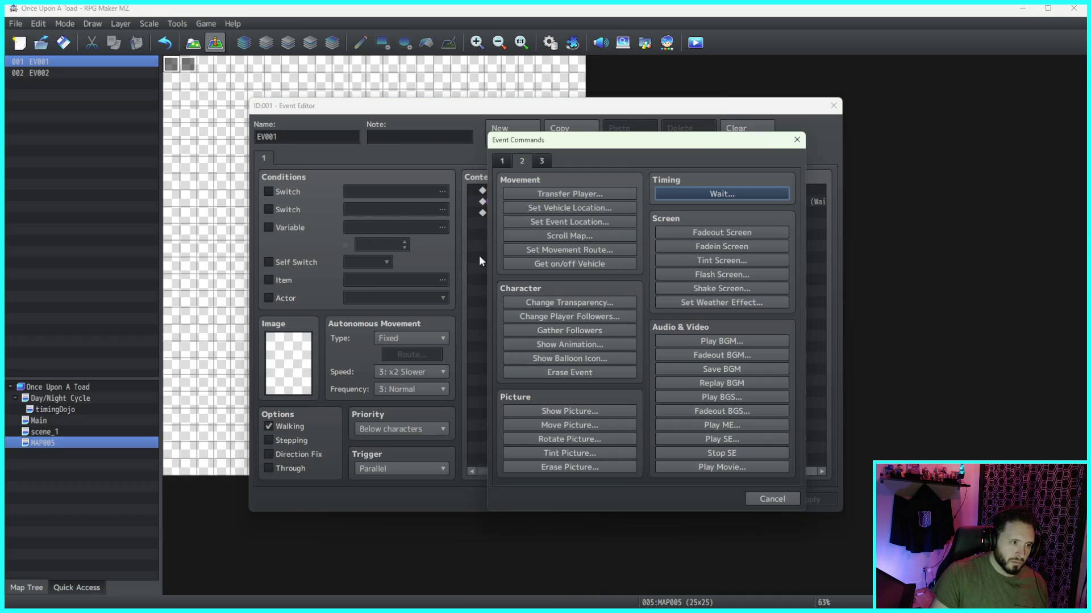
pyautogui.click(772, 499)
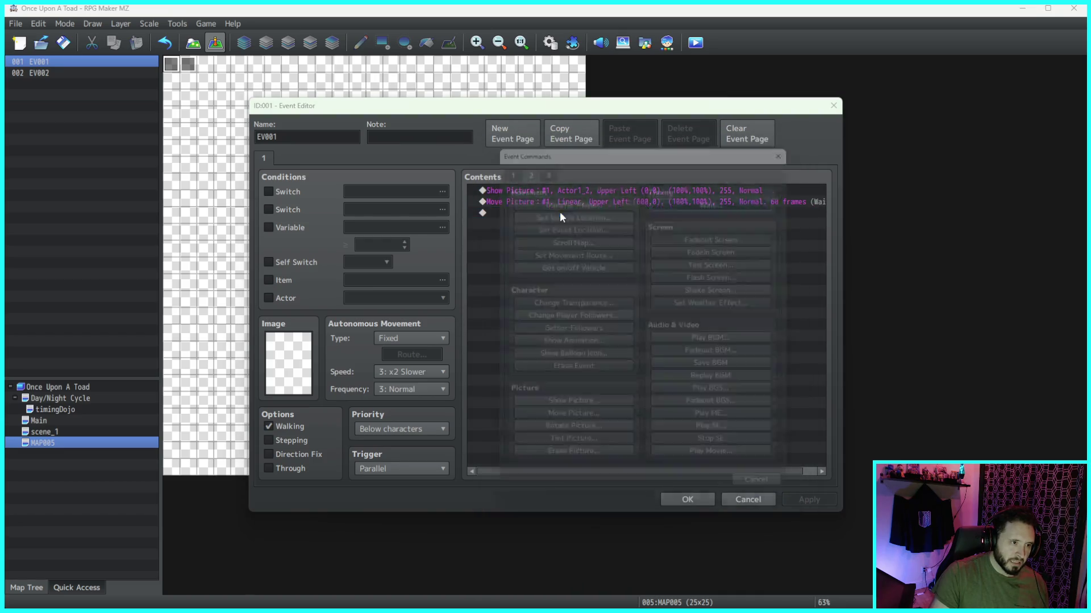
# Step: Add an If #0001 = 0 conditional branch after Move Picture and close the editor
pyautogui.doubleClick(560, 211)
pyautogui.click(499, 162)
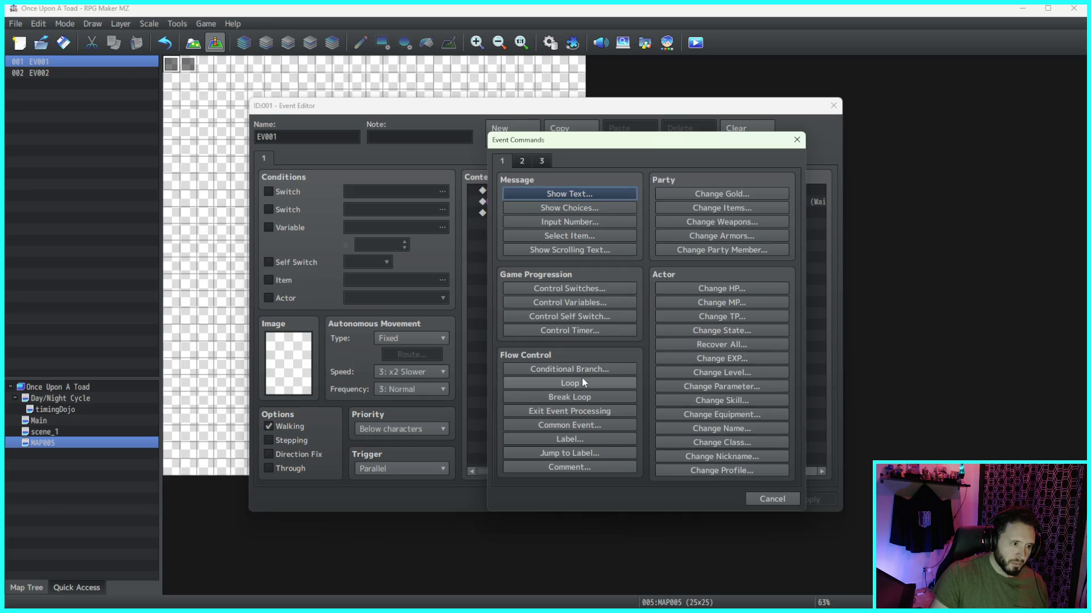
pyautogui.click(581, 362)
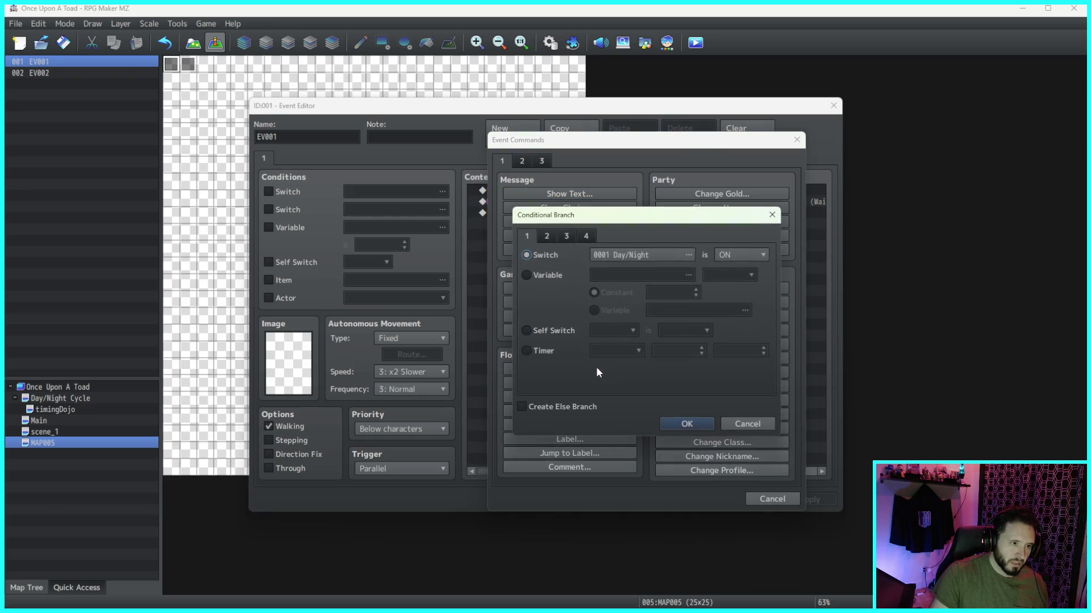
pyautogui.click(526, 275)
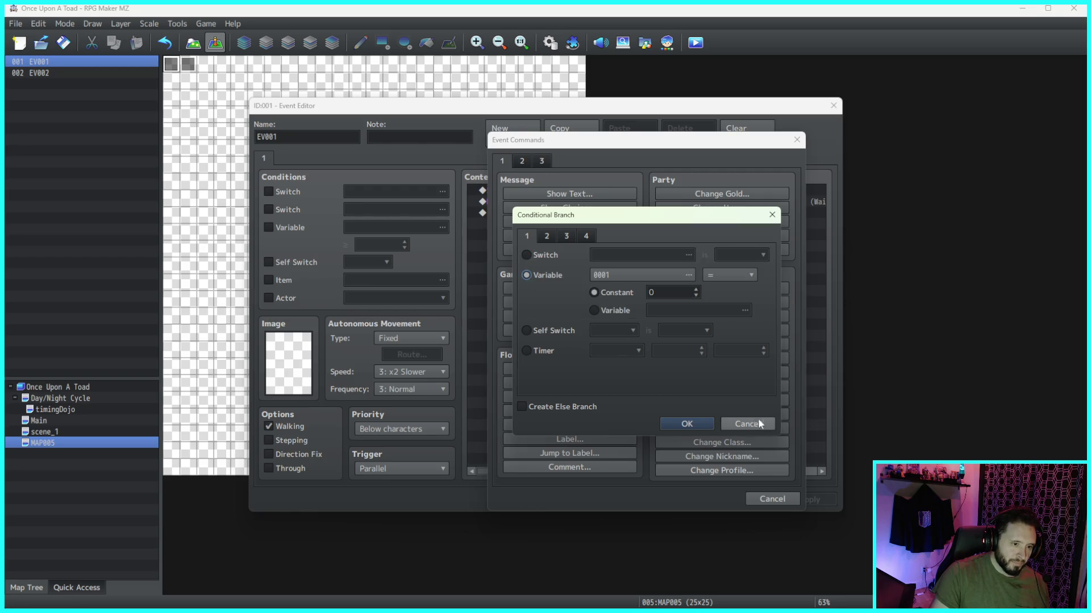
pyautogui.click(702, 428)
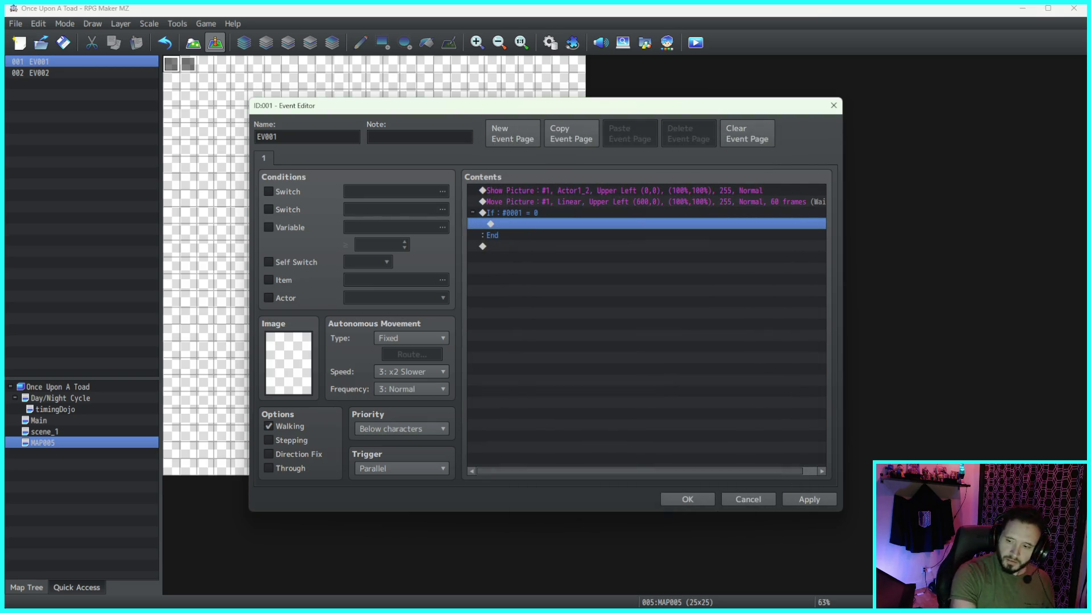
pyautogui.hotkey('alt', 'Tab')
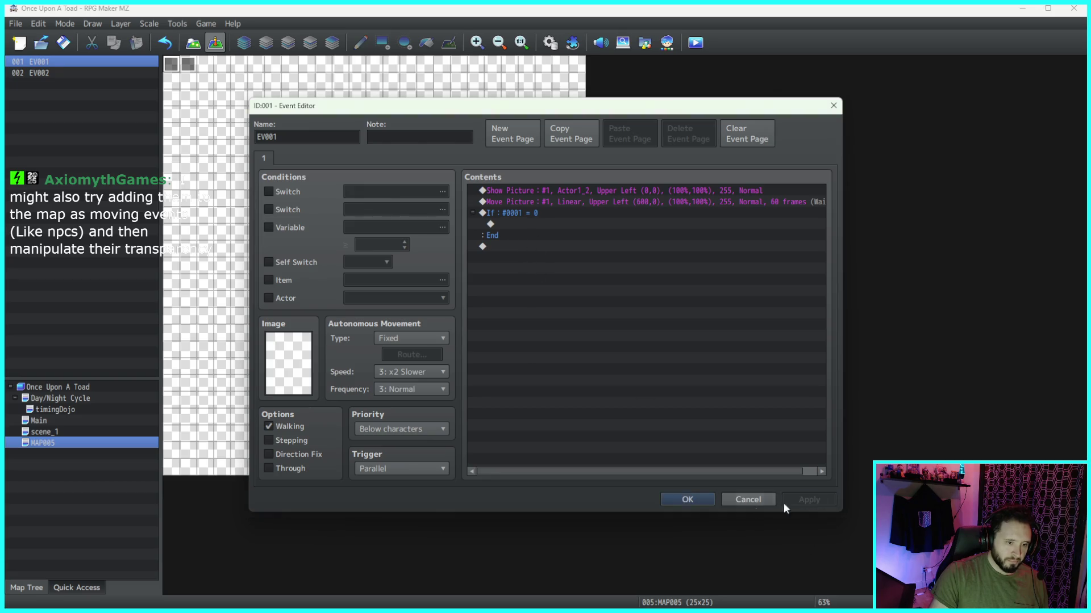
pyautogui.click(682, 502)
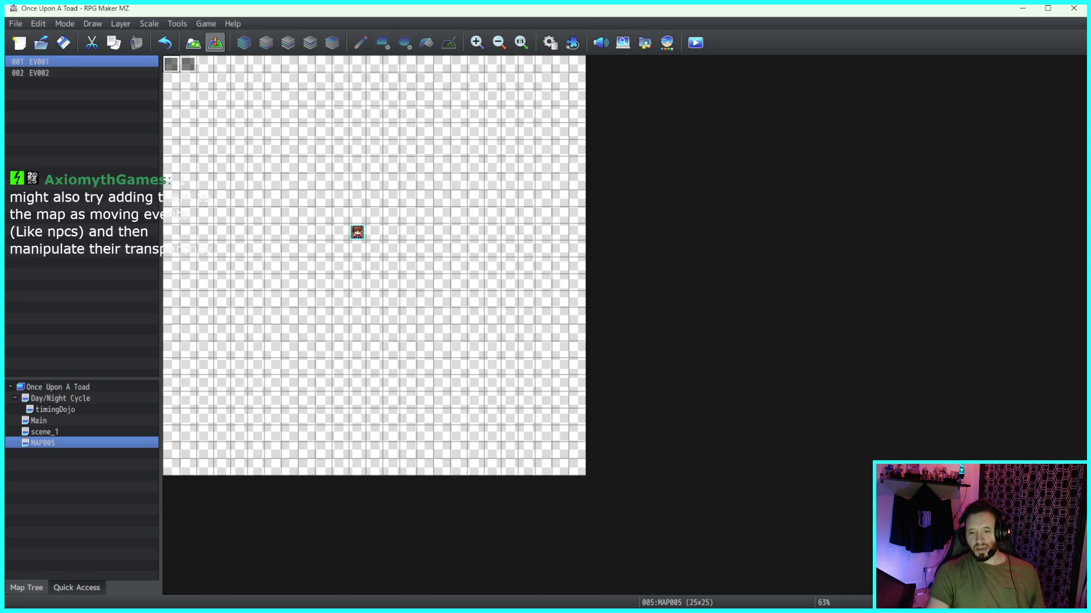
# Step: Quit RPG Maker MZ saving changes, launch GameMaker and open the Zombie Palooza project
pyautogui.click(1073, 7)
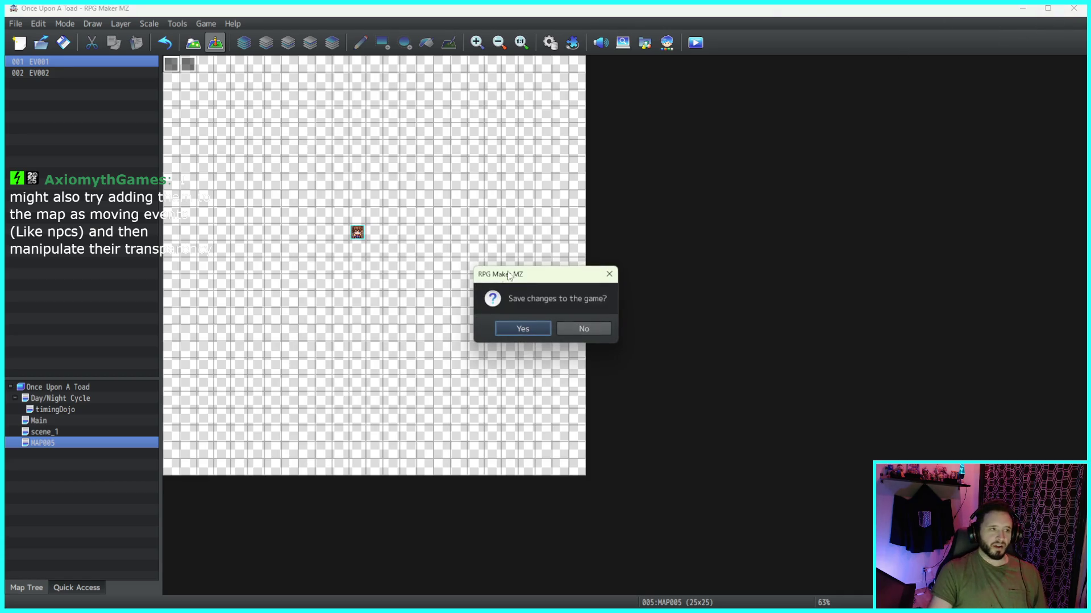
pyautogui.click(537, 328)
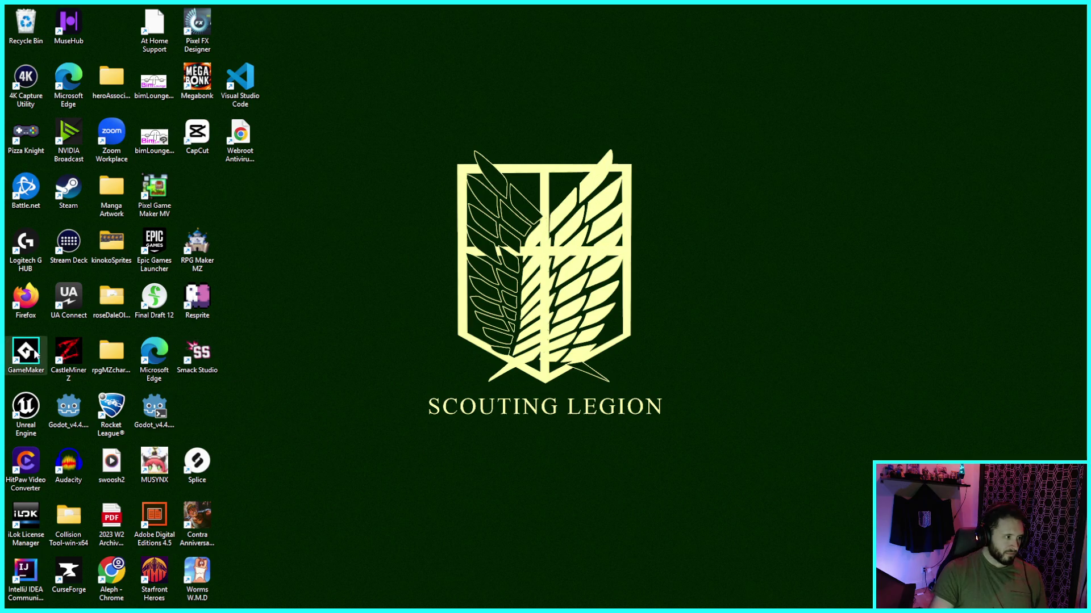
pyautogui.press('Return')
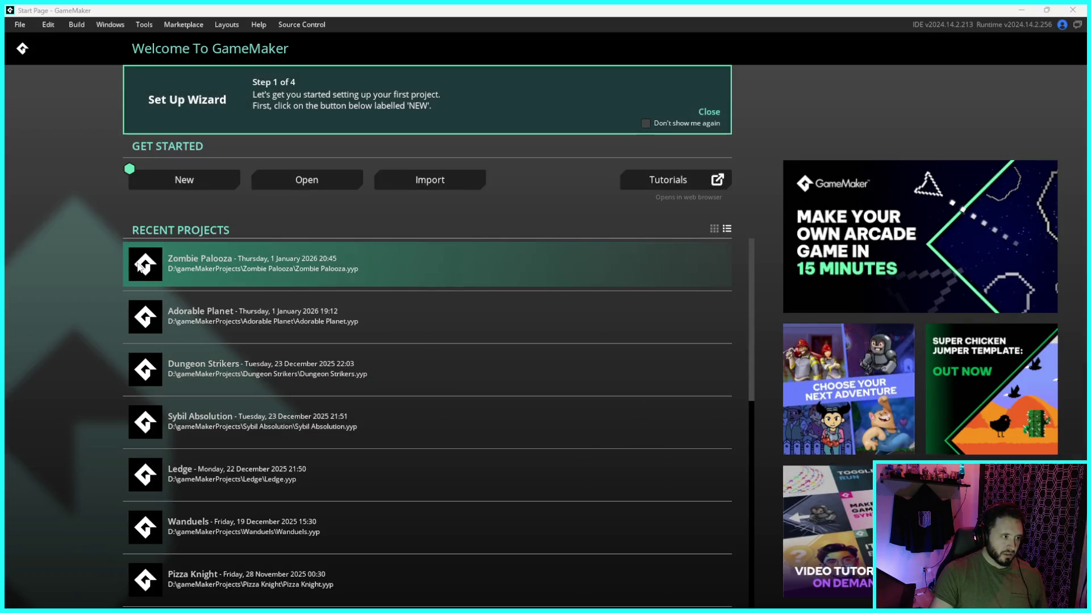
pyautogui.click(139, 266)
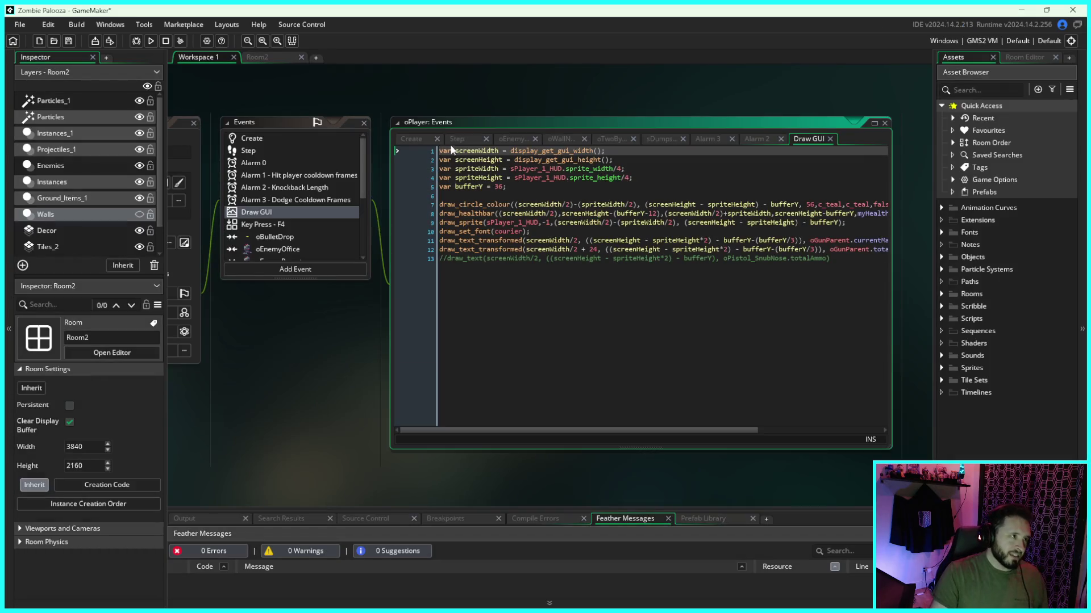
# Step: Run Zombie Palooza, widen the oPlayer Draw GUI code window, and run the game again
pyautogui.click(151, 41)
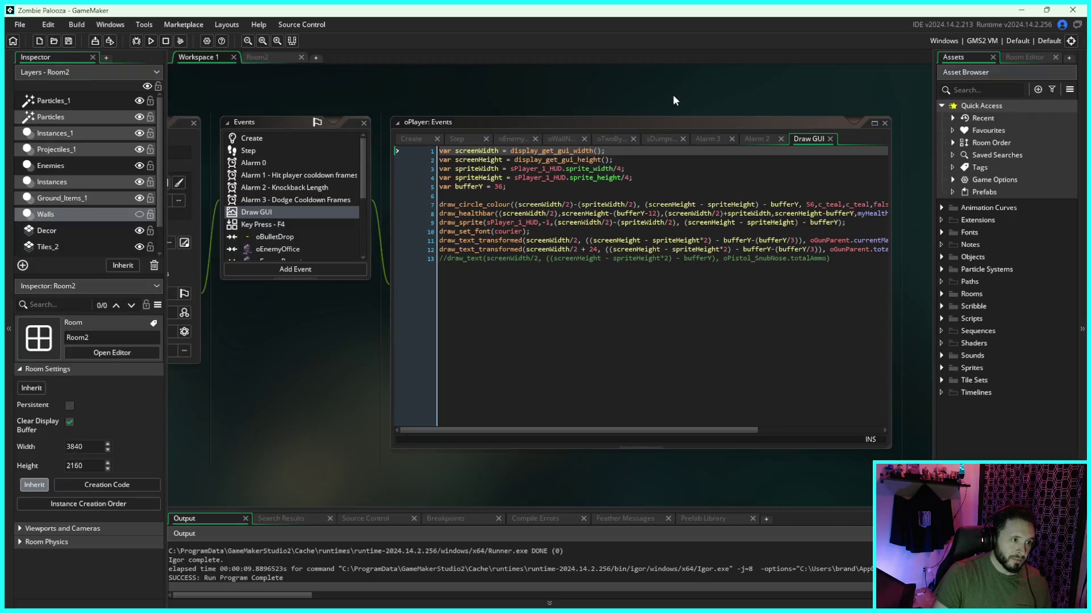
pyautogui.moveTo(673, 100); pyautogui.dragTo(660, 103)
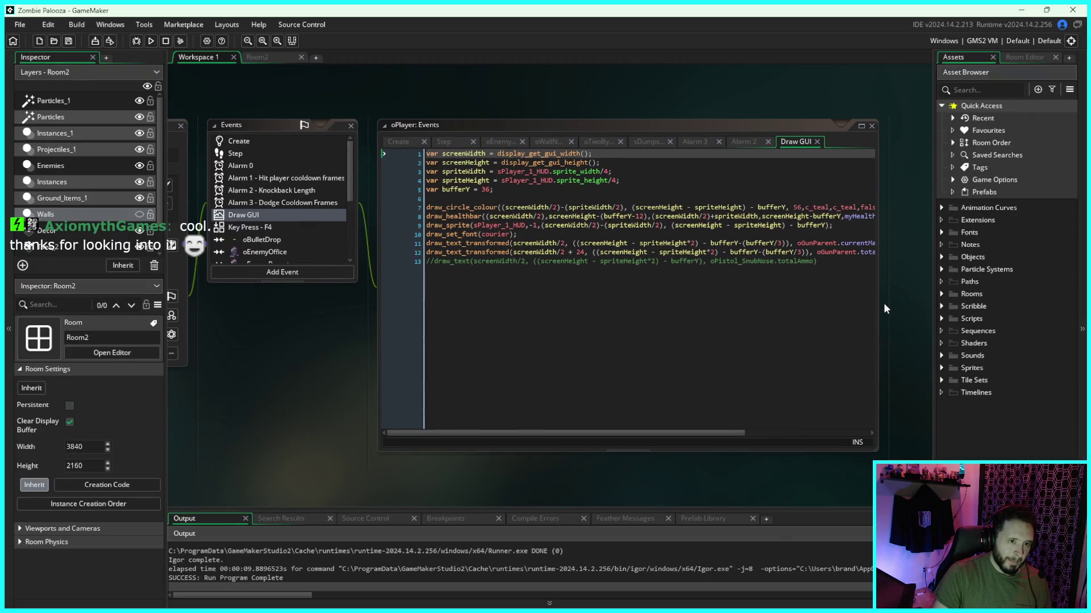
pyautogui.moveTo(879, 307); pyautogui.dragTo(913, 302)
pyautogui.moveTo(690, 432)
pyautogui.mouseDown()
pyautogui.moveTo(791, 433)
pyautogui.moveTo(666, 406)
pyautogui.mouseUp()
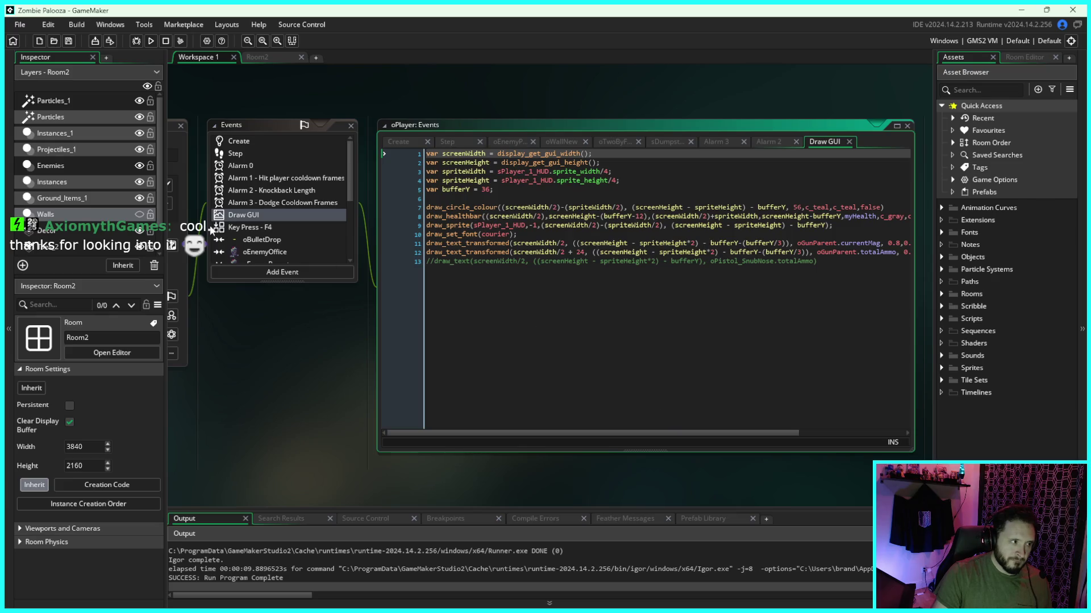
pyautogui.moveTo(519, 103); pyautogui.dragTo(526, 104)
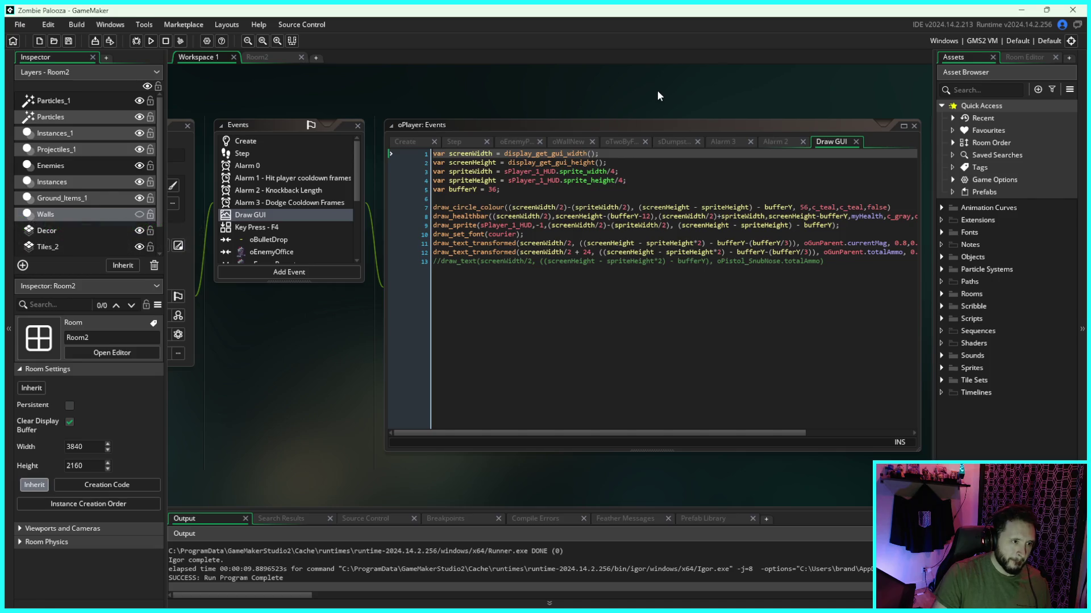
pyautogui.moveTo(657, 91); pyautogui.dragTo(619, 88)
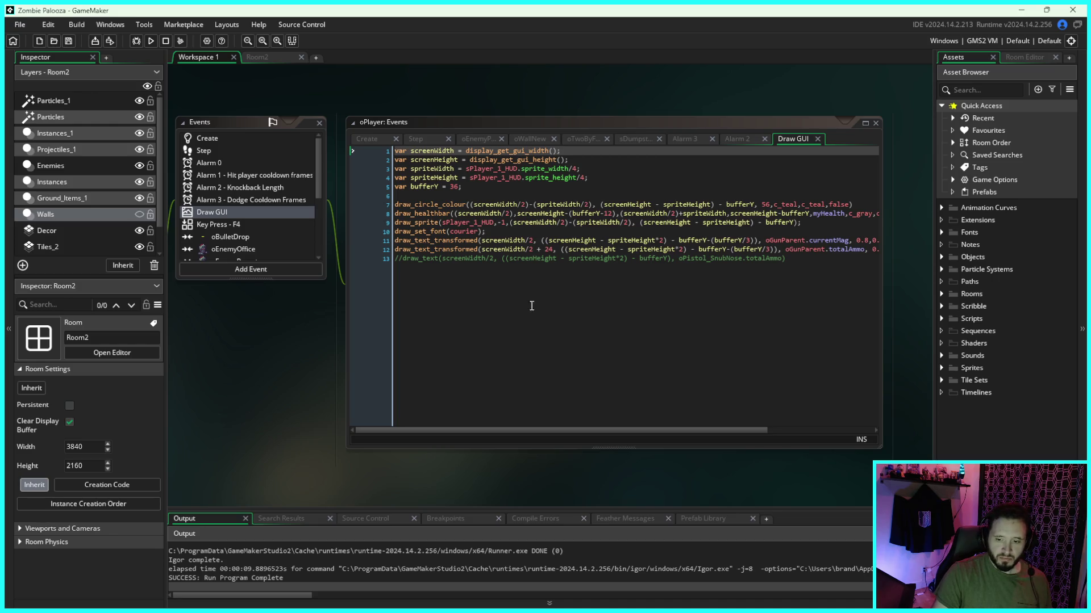
pyautogui.click(151, 40)
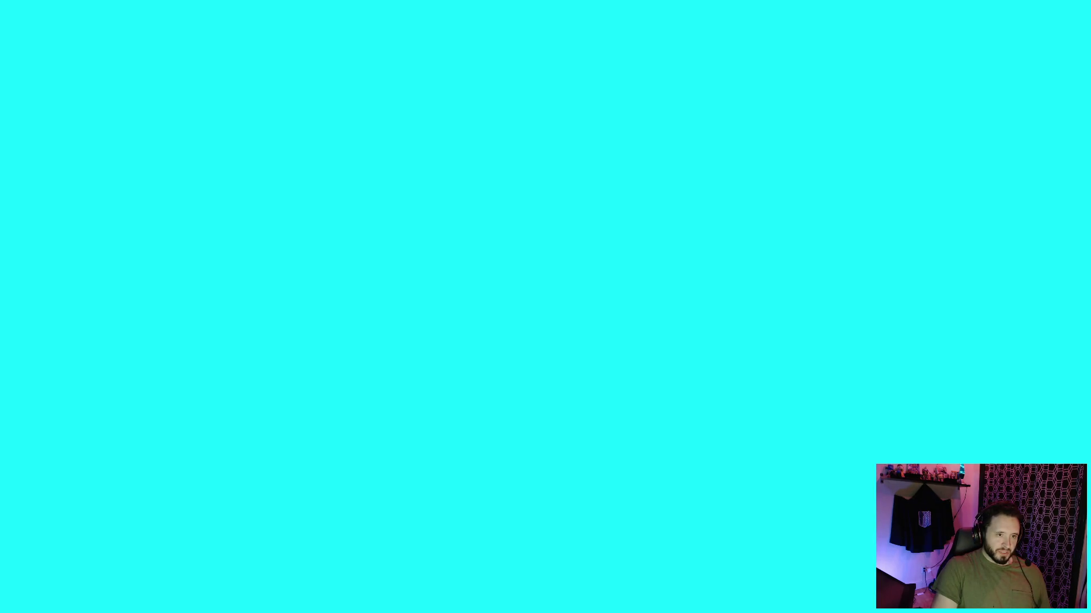
# Step: Walk the player up to the top wall of the office and run along it
pyautogui.press('a')
pyautogui.press('w')
pyautogui.press('s')
pyautogui.press('s')
pyautogui.press('d')
pyautogui.press('w')
pyautogui.press('a')
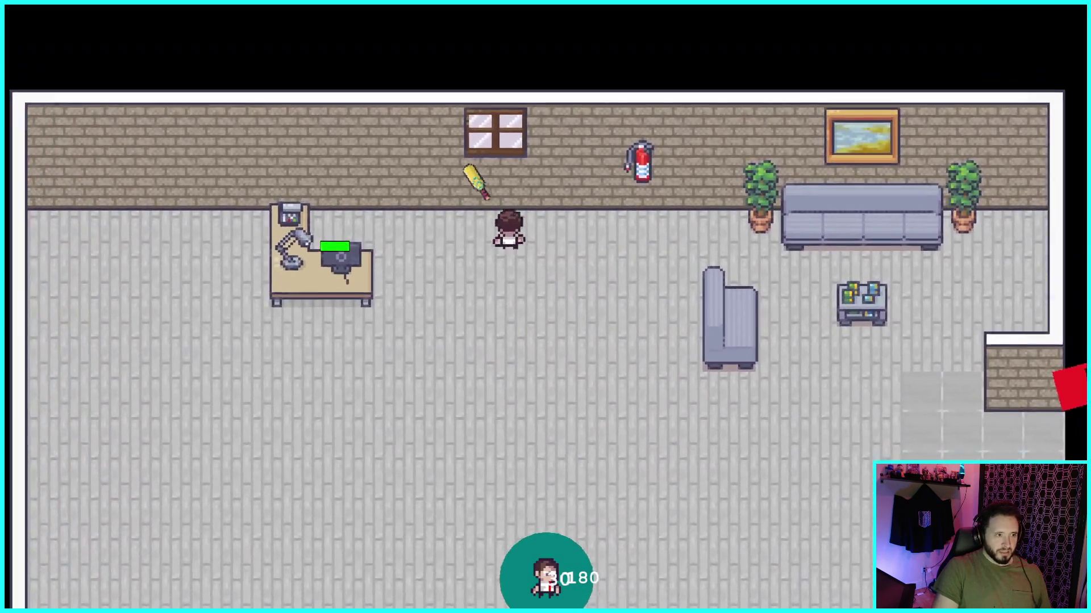
pyautogui.press('a')
pyautogui.press('d')
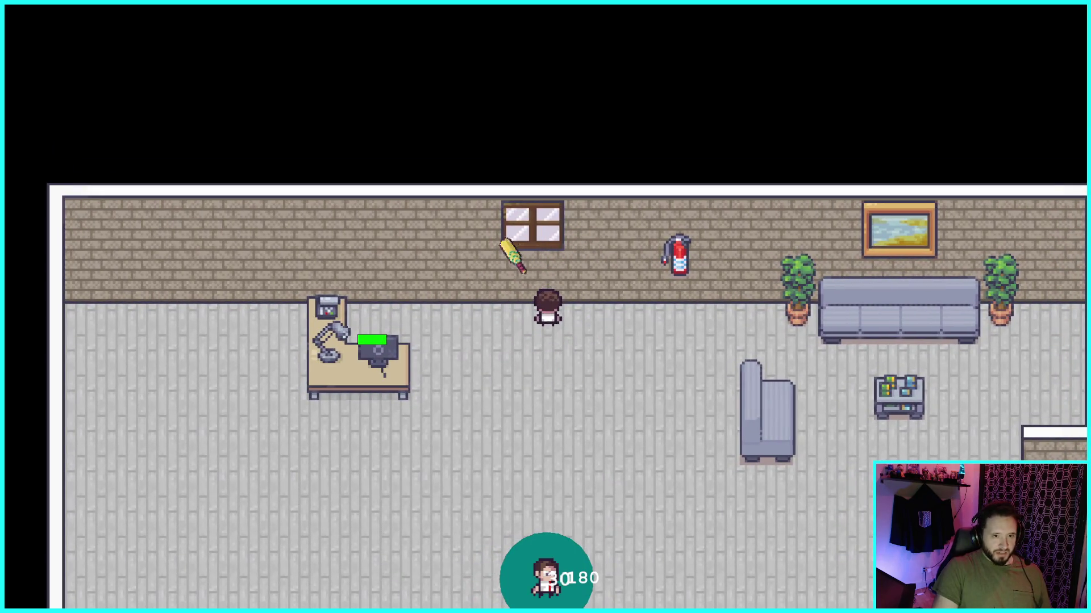
pyautogui.press('d')
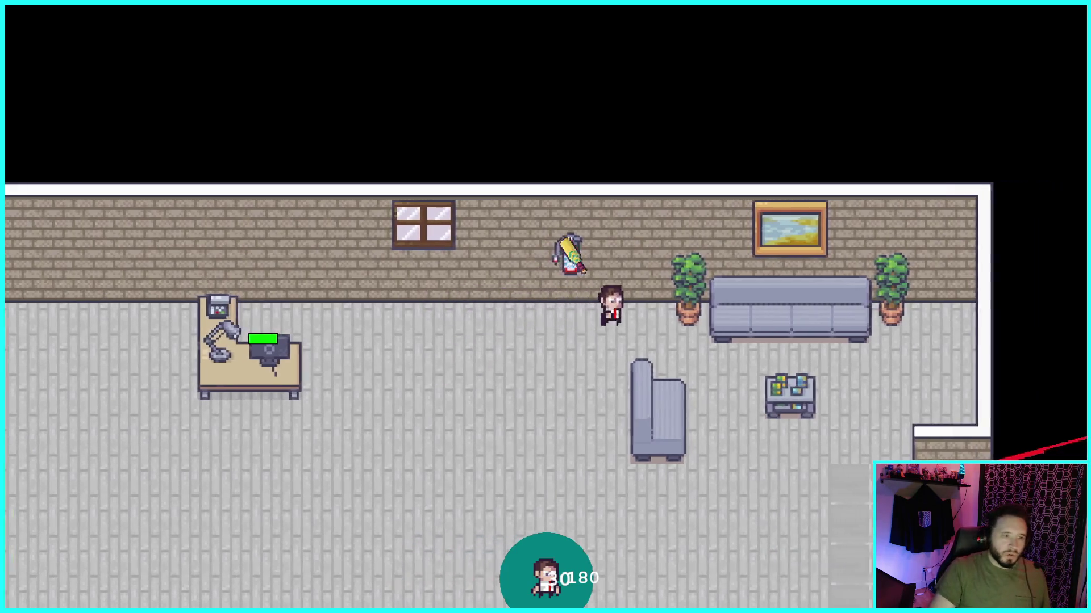
pyautogui.press('a')
# Step: Run the player around the room through the zombie crowd and toward the desk
pyautogui.press('w')
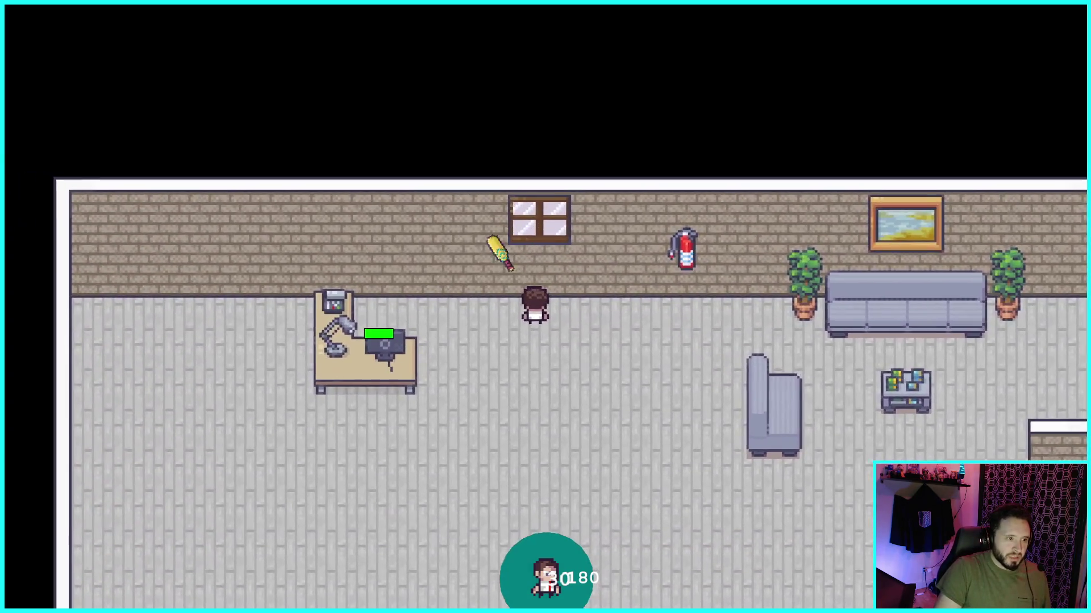
pyautogui.press('s')
pyautogui.press('d')
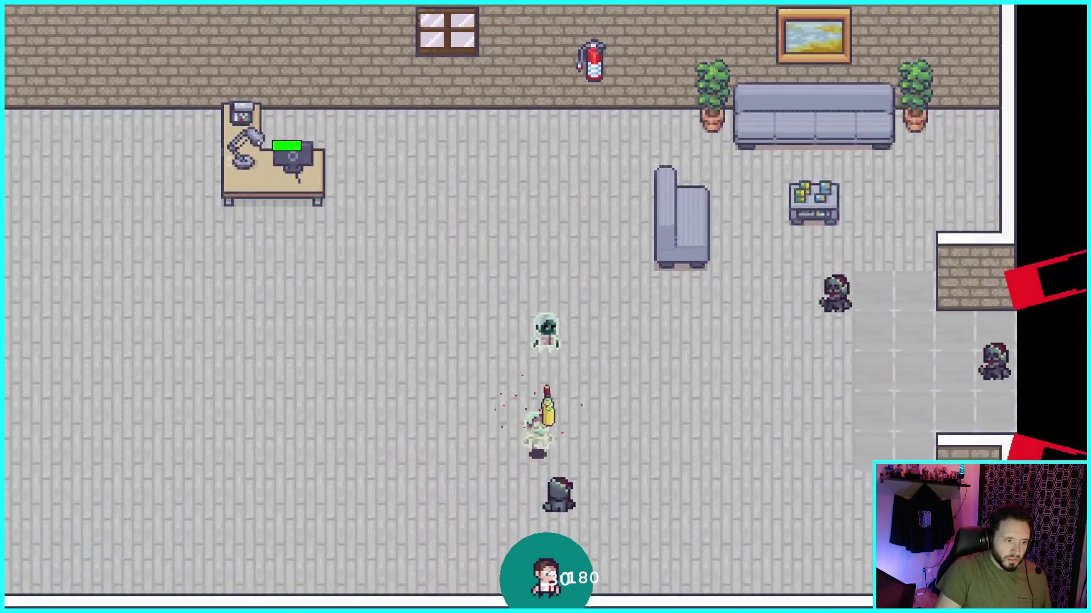
pyautogui.press('w')
pyautogui.press('a')
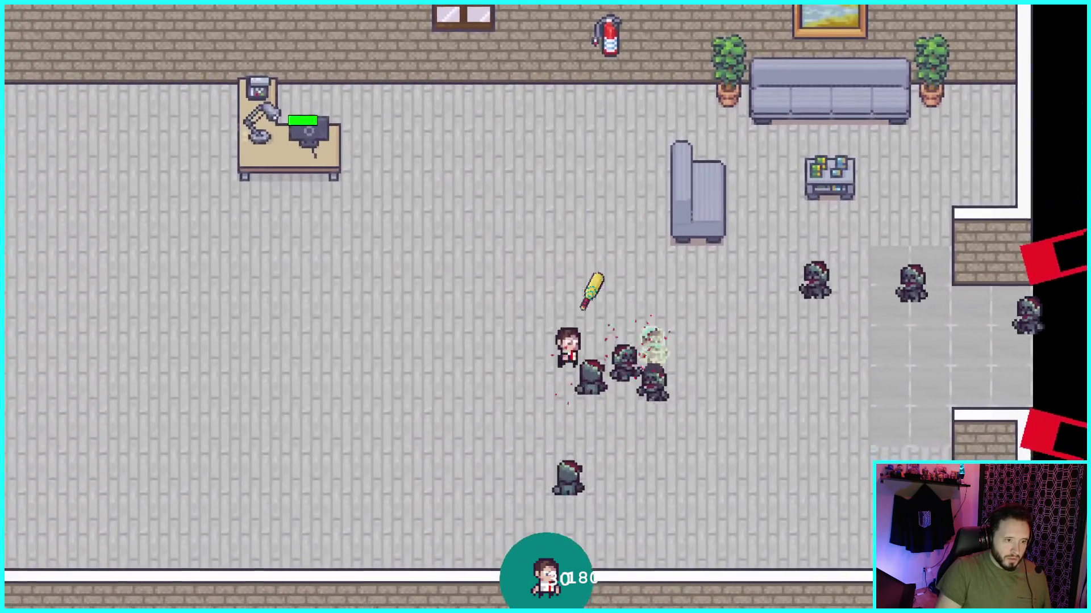
pyautogui.press('a')
pyautogui.press('w')
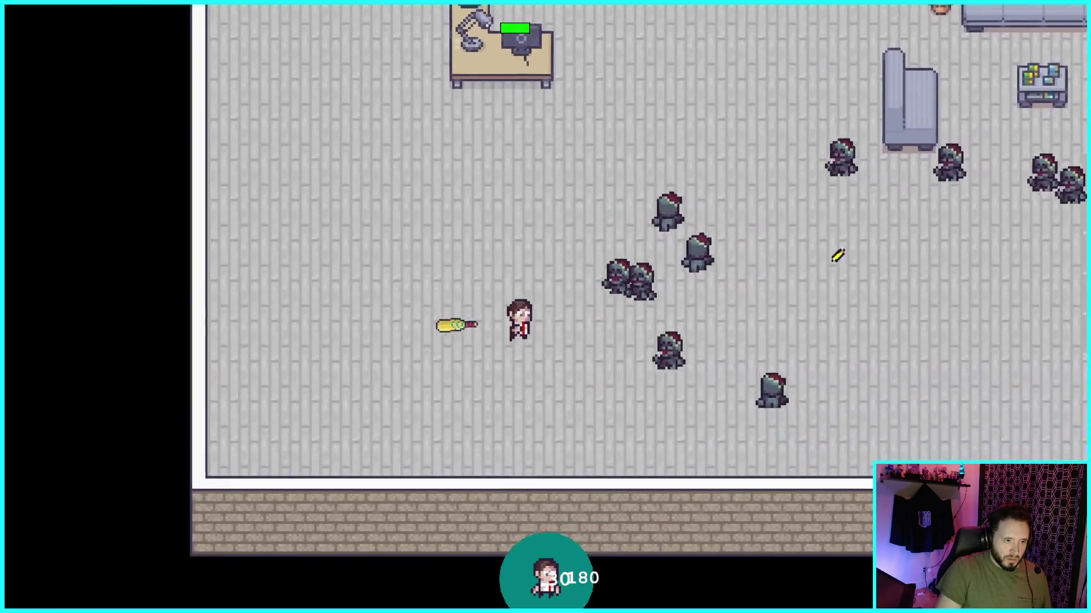
pyautogui.press('d')
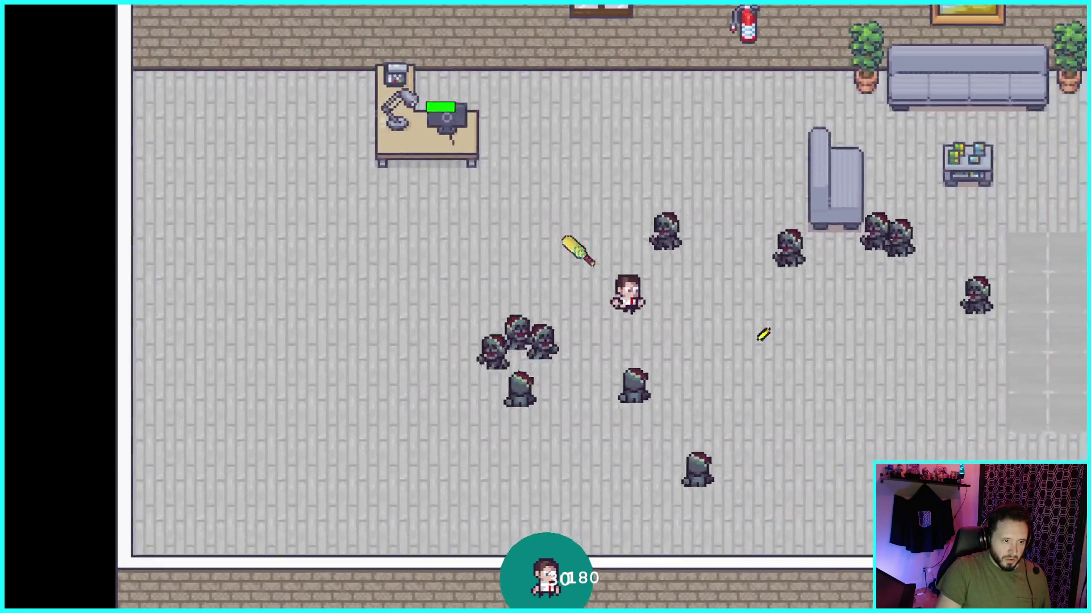
pyautogui.press('s')
pyautogui.press('d')
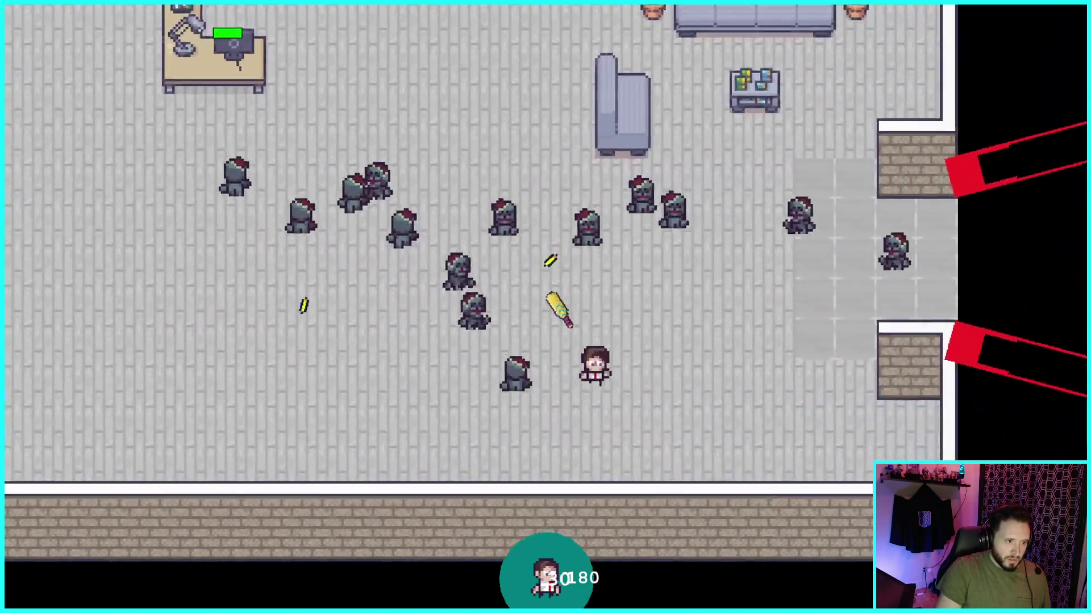
pyautogui.press('w')
pyautogui.press('a')
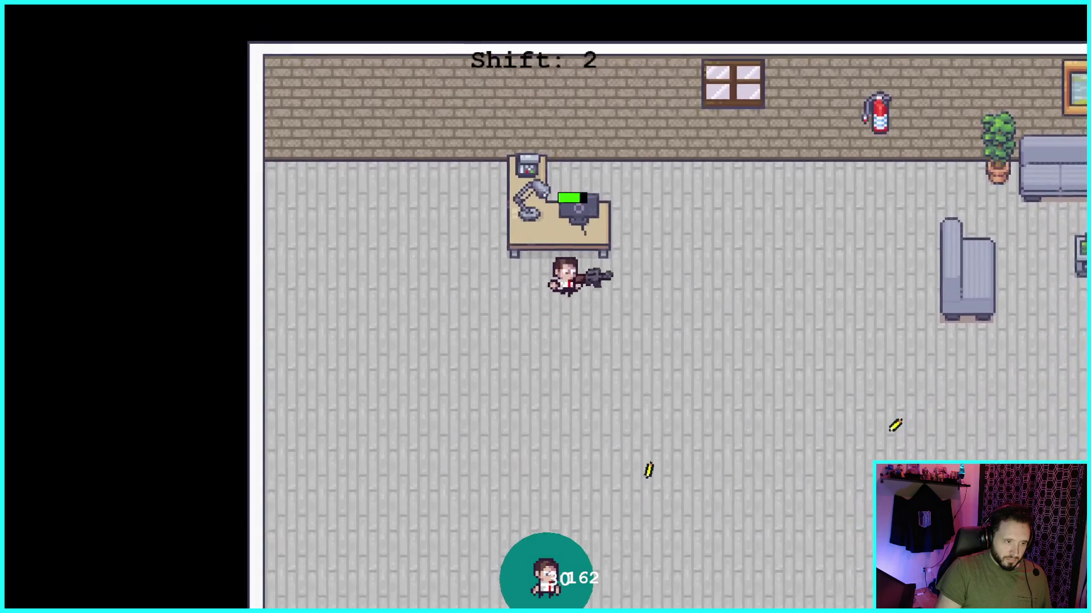
# Step: Walk the player through the office toward the doorway and then left, collecting ammo
pyautogui.press('d')
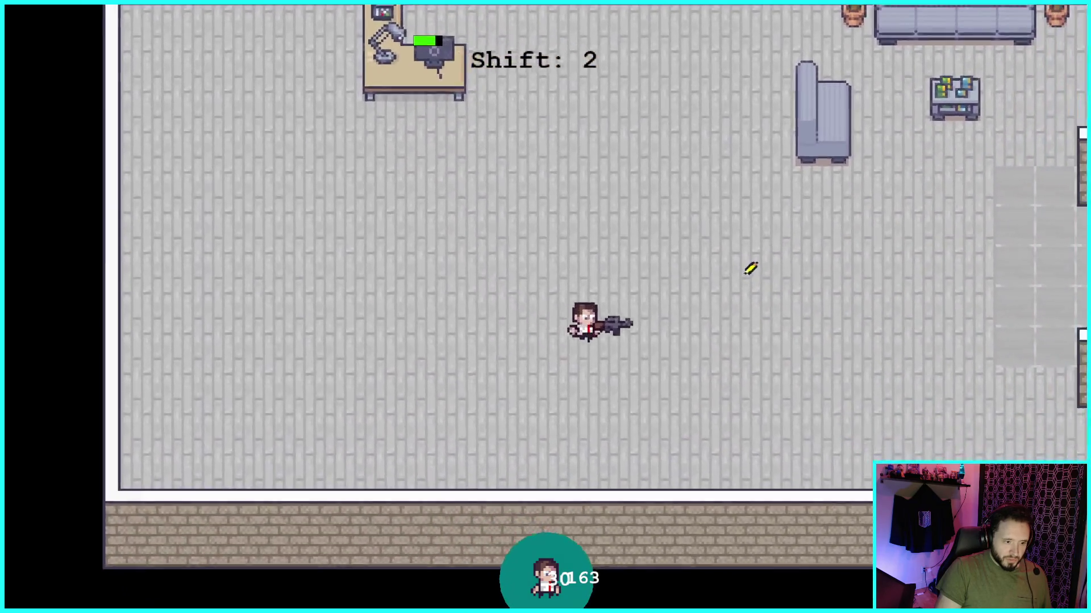
pyautogui.press('w')
pyautogui.press('a')
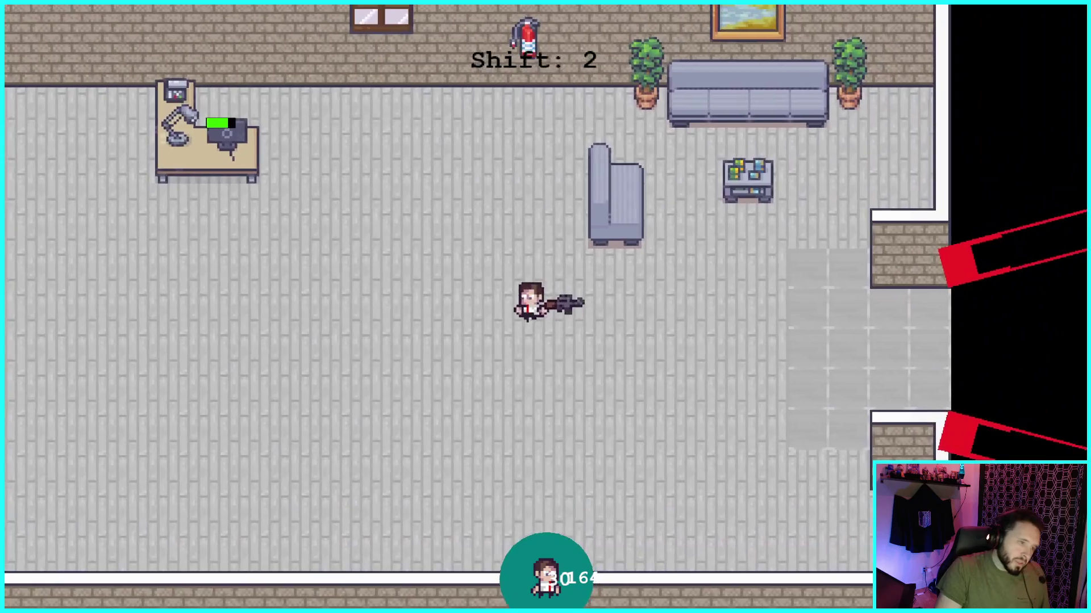
pyautogui.press('s')
pyautogui.press('a')
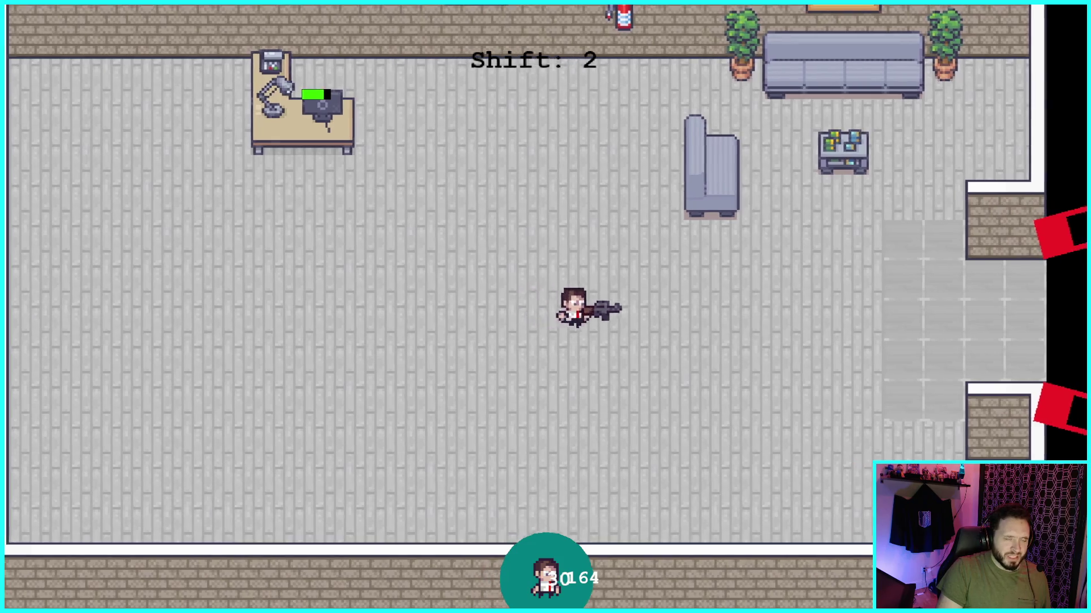
pyautogui.press('a')
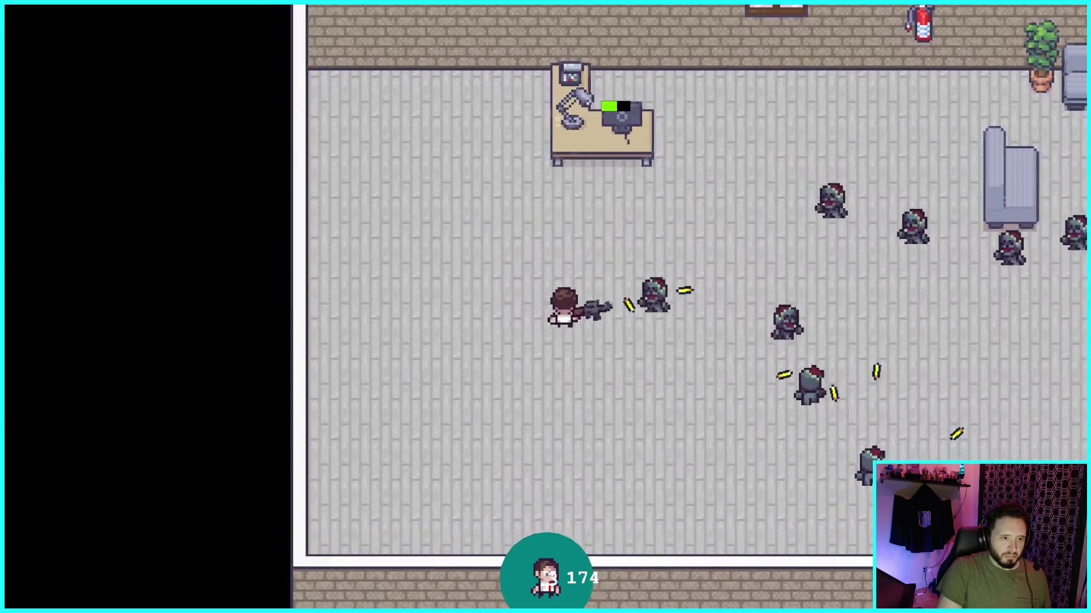
# Step: Move the player among the zombies while shooting at them
pyautogui.press('a')
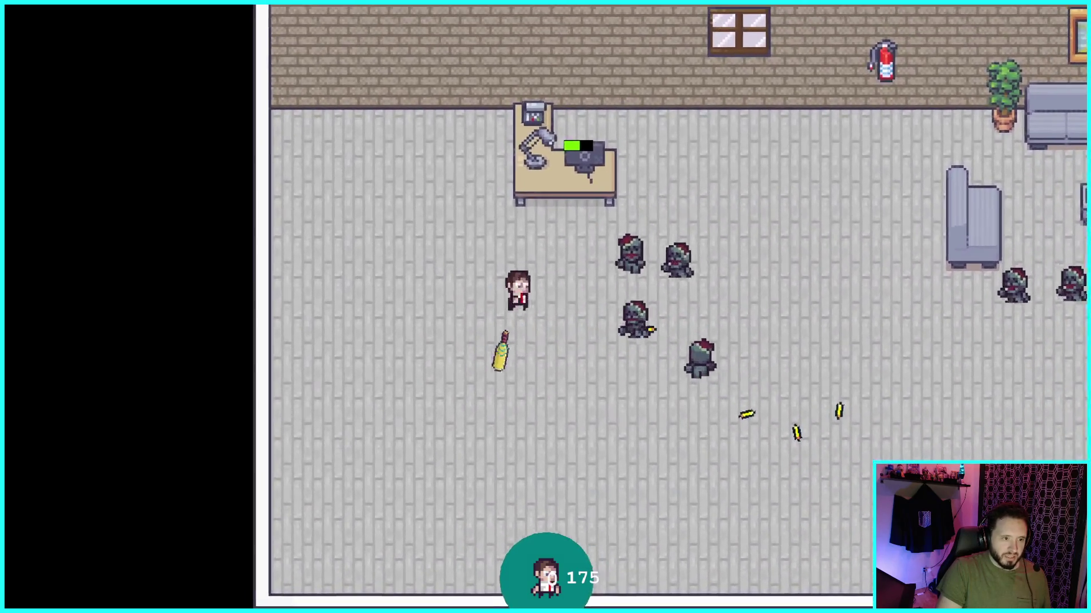
pyautogui.press('s')
pyautogui.press('d')
pyautogui.press('d')
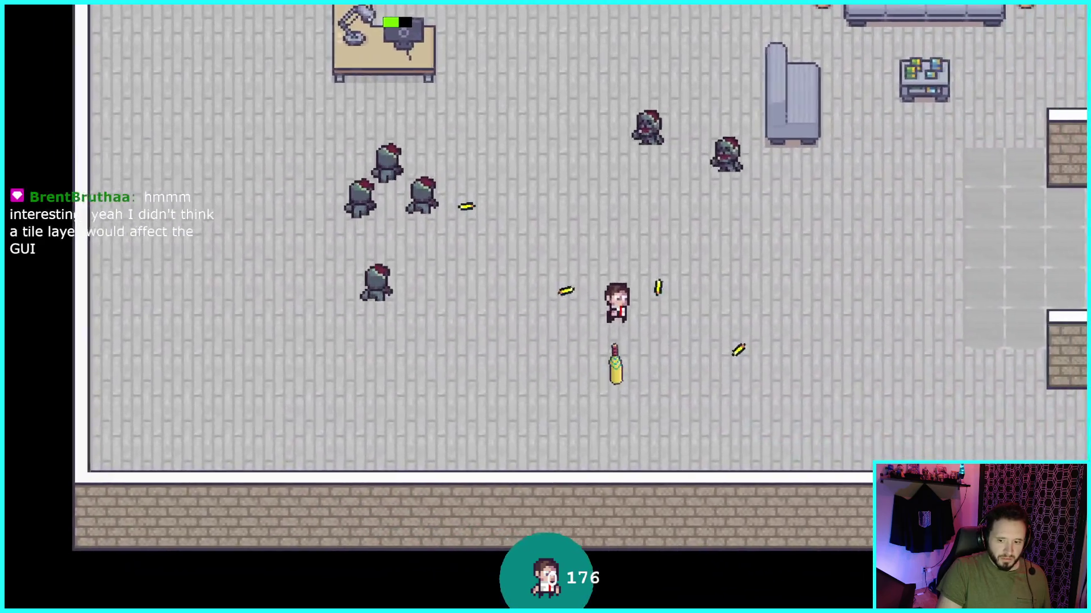
pyautogui.press('w')
pyautogui.press('a')
pyautogui.press('w')
pyautogui.press('d')
pyautogui.press('w')
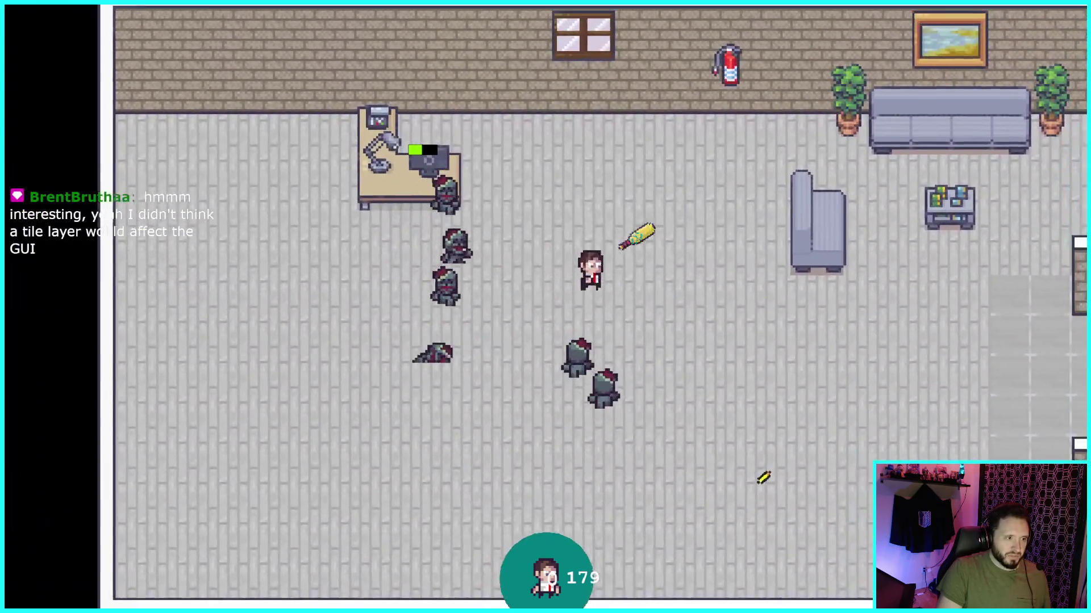
pyautogui.press('s')
pyautogui.press('a')
# Step: Dodge around the zombies near the office wall and shoot down the group
pyautogui.press('a')
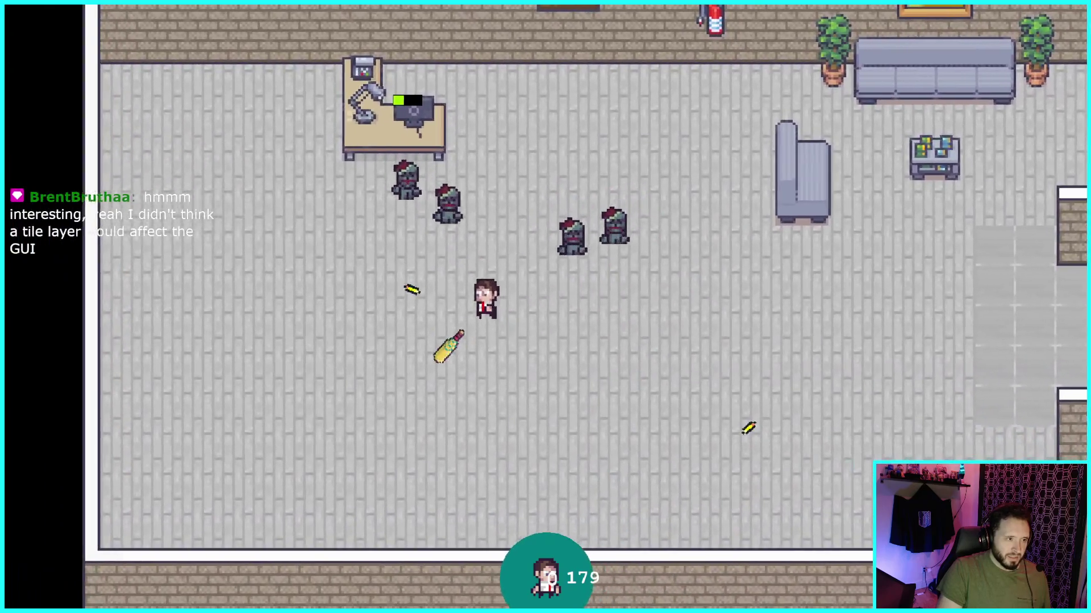
pyautogui.press('w')
pyautogui.press('s')
pyautogui.press('a')
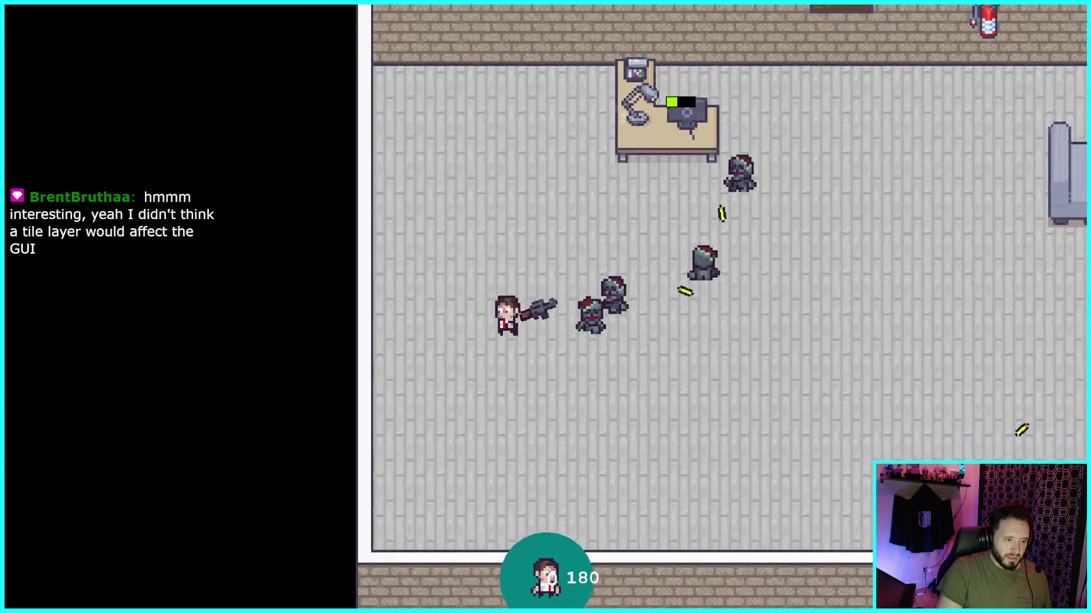
pyautogui.press('s')
pyautogui.press('d')
pyautogui.press('w')
pyautogui.press('d')
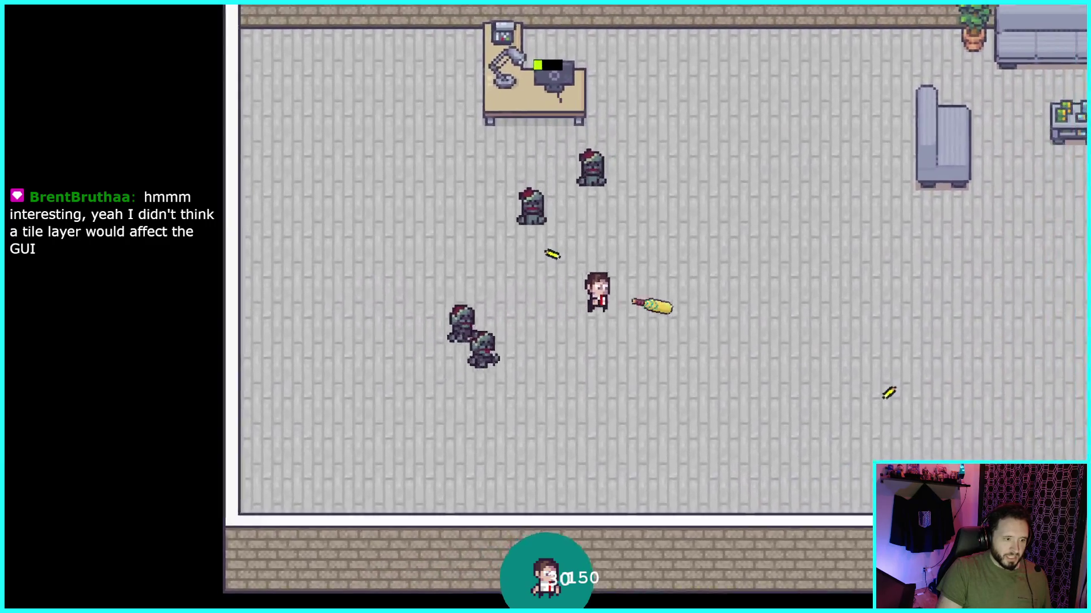
pyautogui.press('s')
pyautogui.press('a')
pyautogui.press('a')
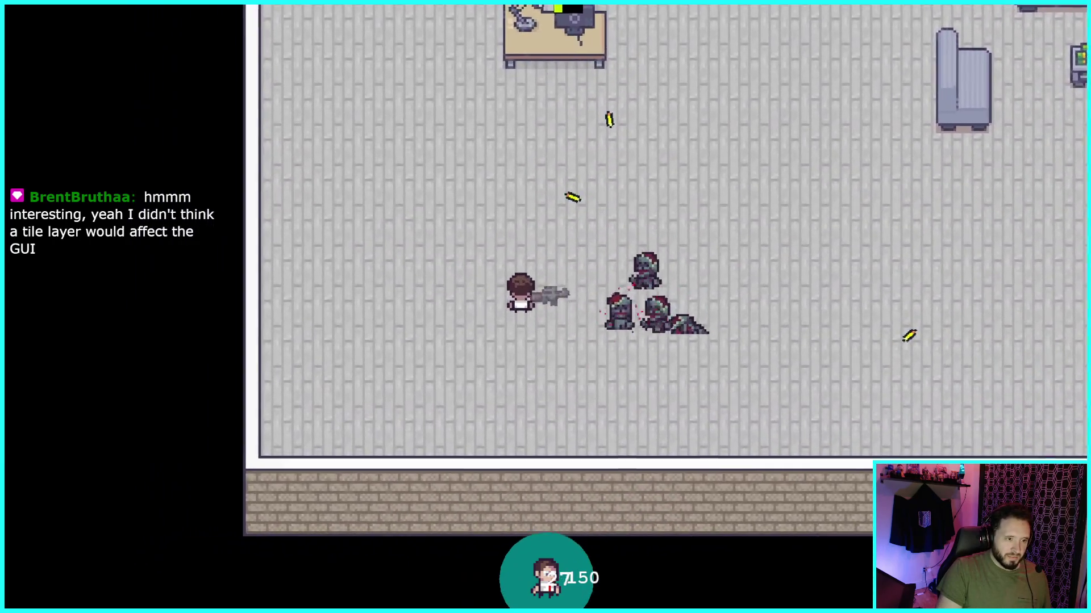
pyautogui.press('w')
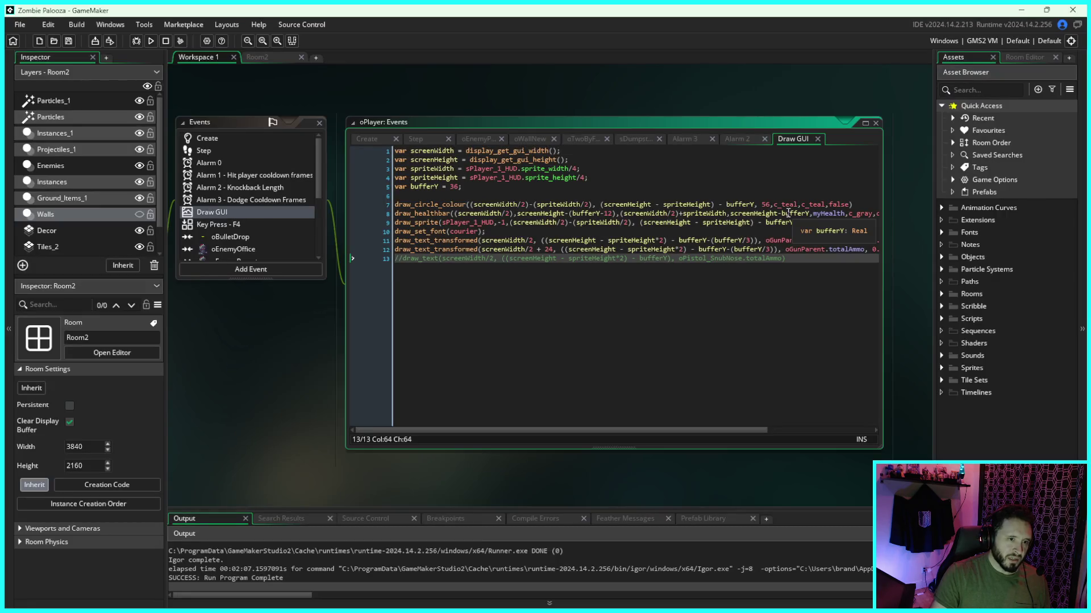
# Step: Inspect the draw_healthbar code in oPlayer's Draw GUI event
pyautogui.moveTo(450, 214); pyautogui.dragTo(500, 215)
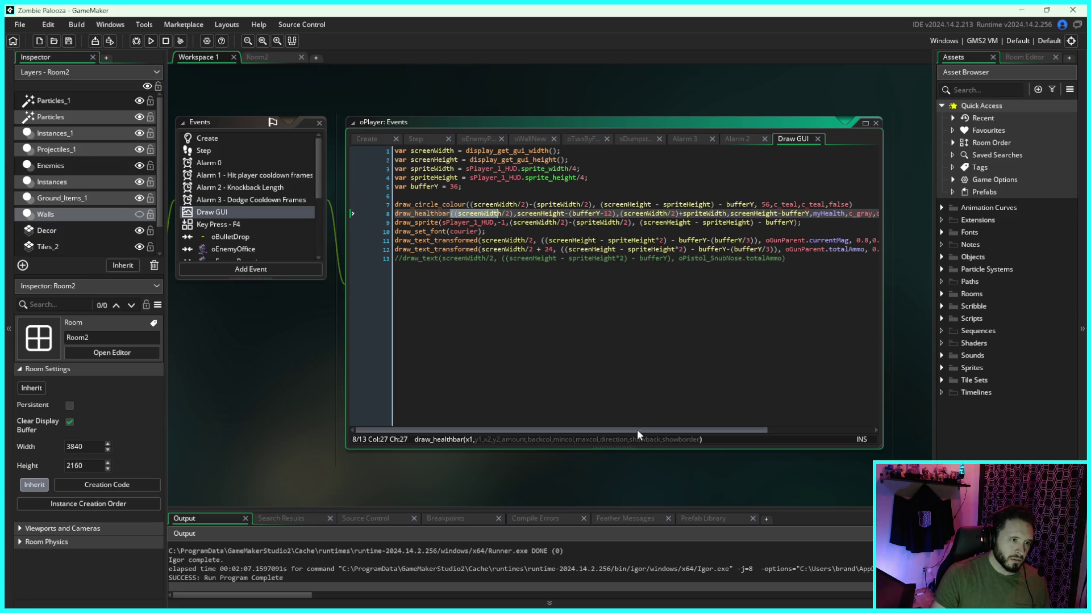
pyautogui.moveTo(635, 432); pyautogui.dragTo(768, 441)
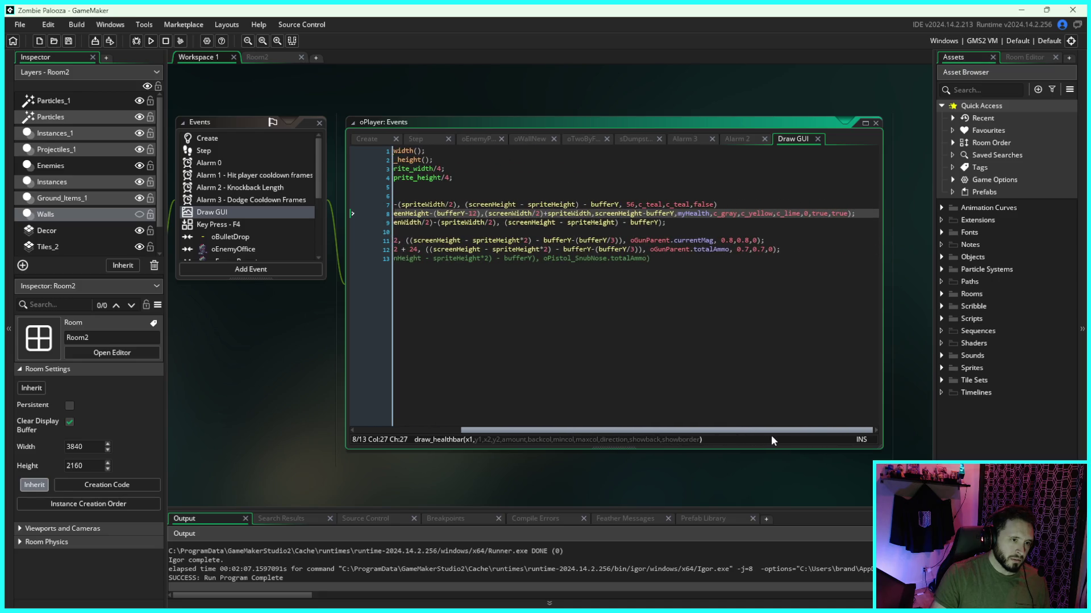
pyautogui.moveTo(741, 431); pyautogui.dragTo(616, 430)
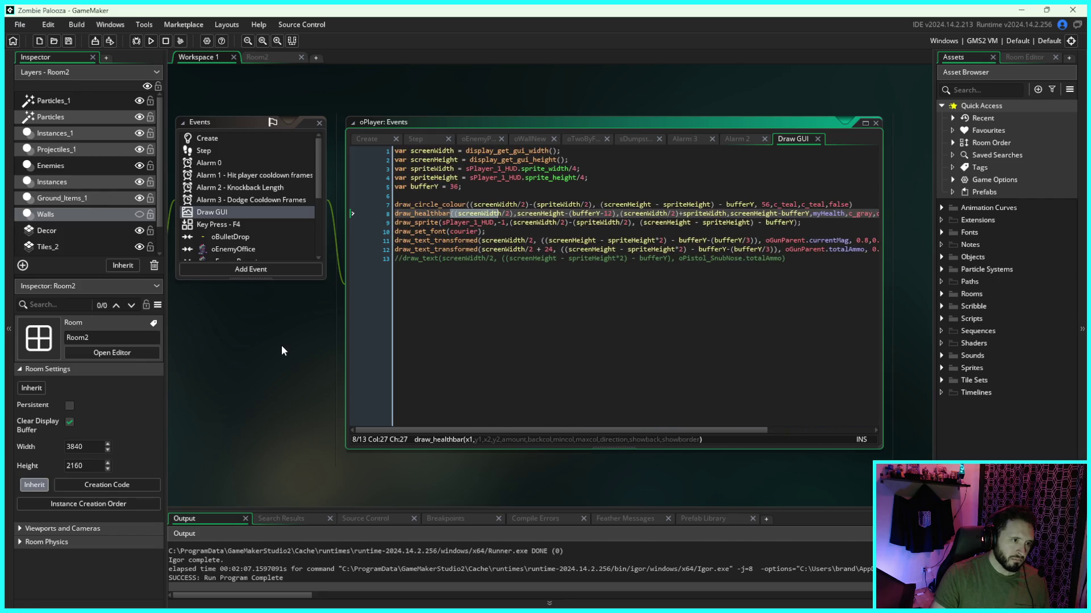
pyautogui.moveTo(282, 346); pyautogui.dragTo(318, 344)
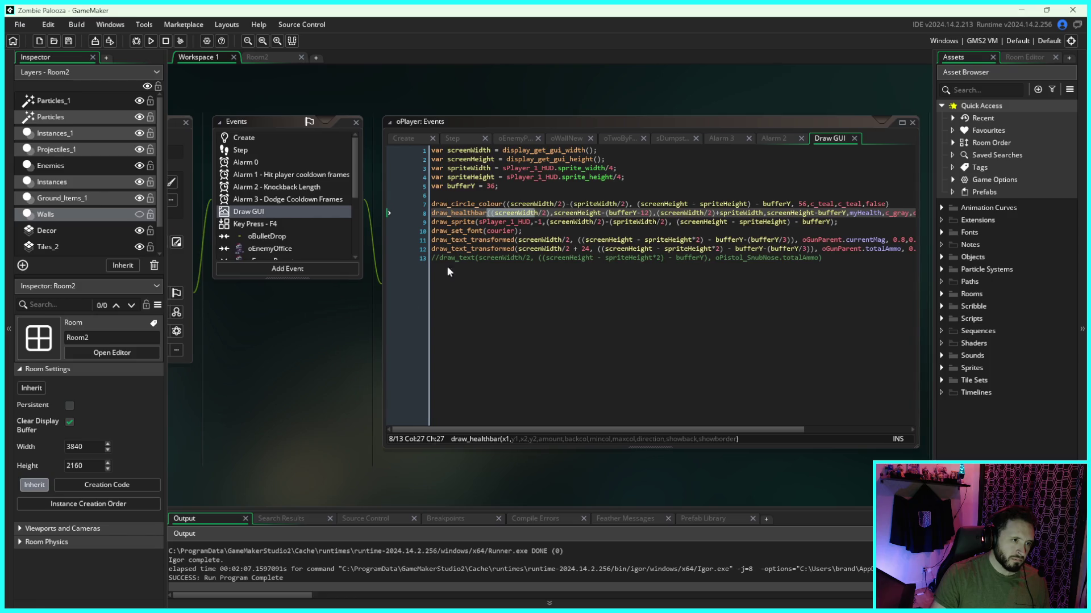
pyautogui.click(632, 171)
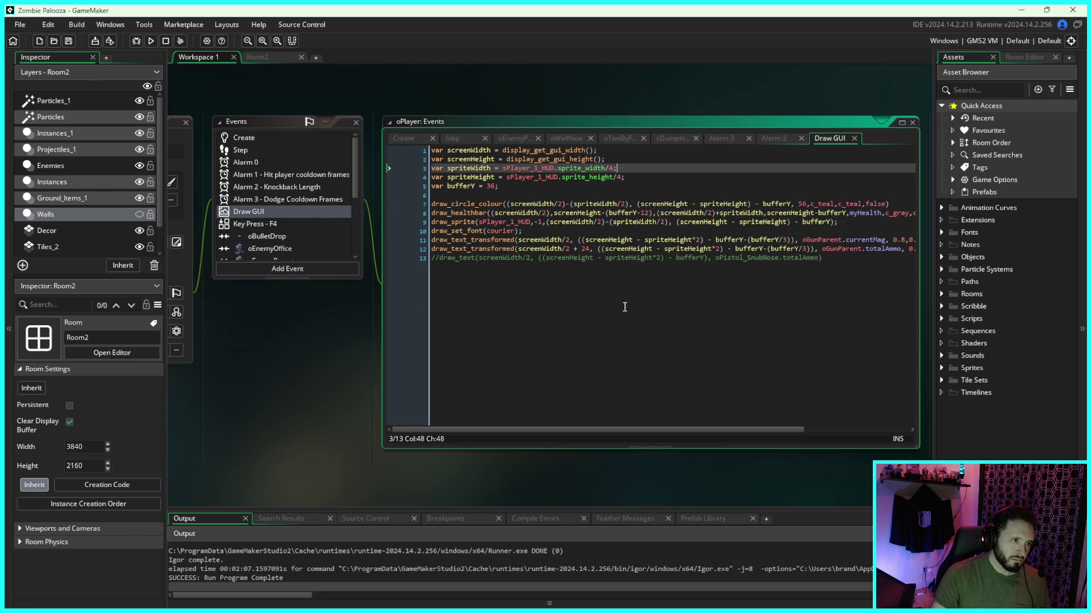
pyautogui.click(648, 258)
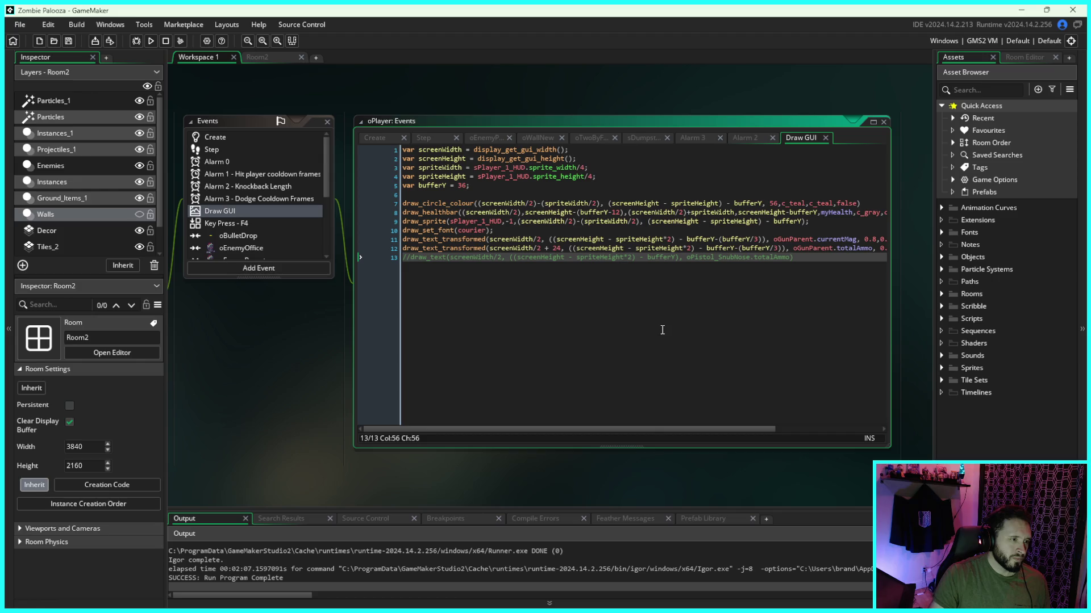
pyautogui.click(615, 352)
# Step: Copy the draw_healthbar line as a new line 10, then save and run the game
pyautogui.moveTo(696, 453); pyautogui.dragTo(827, 449)
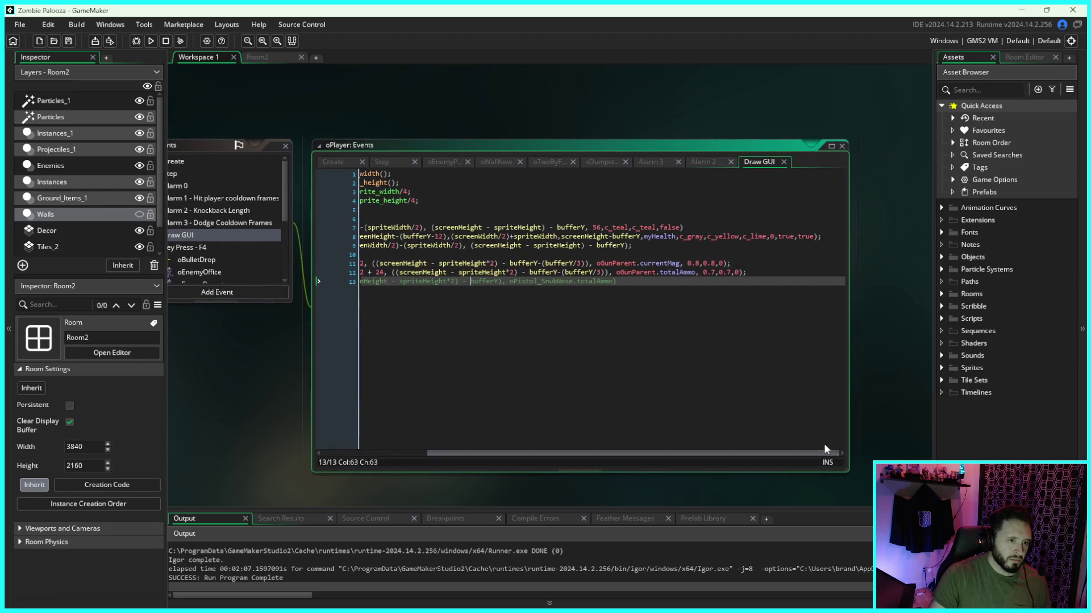
pyautogui.moveTo(832, 237)
pyautogui.mouseDown()
pyautogui.moveTo(311, 229)
pyautogui.moveTo(321, 238)
pyautogui.mouseUp()
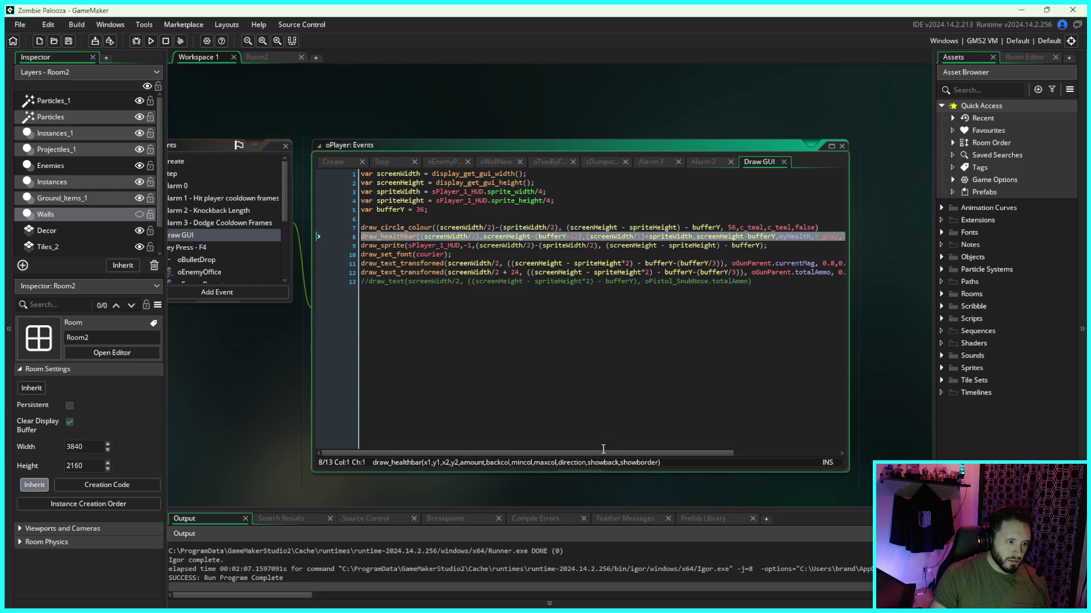
pyautogui.moveTo(604, 452); pyautogui.dragTo(710, 453)
pyautogui.click(682, 246)
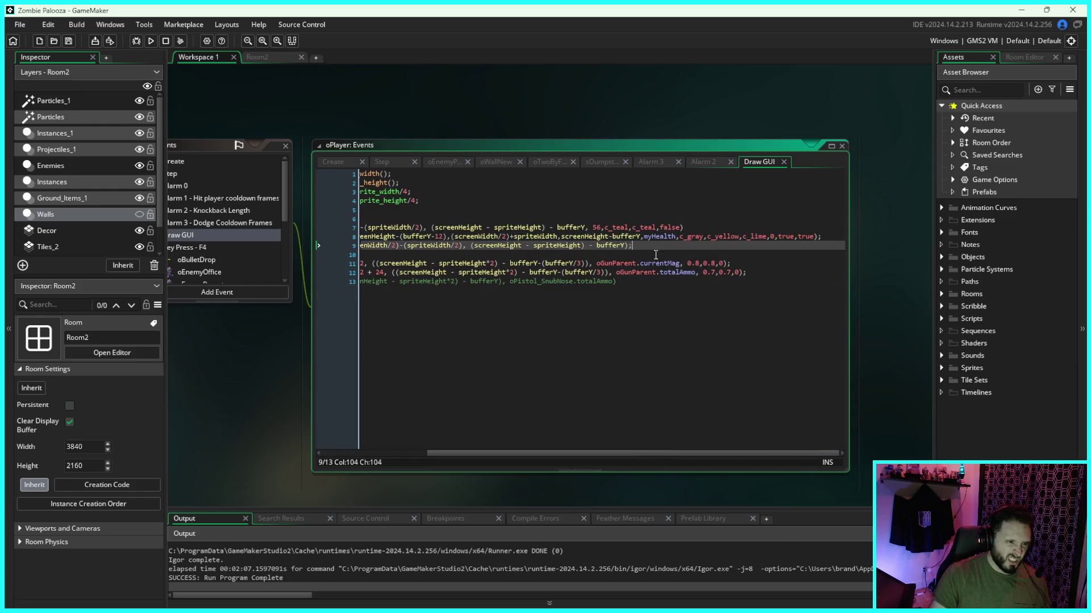
pyautogui.moveTo(632, 454); pyautogui.dragTo(530, 453)
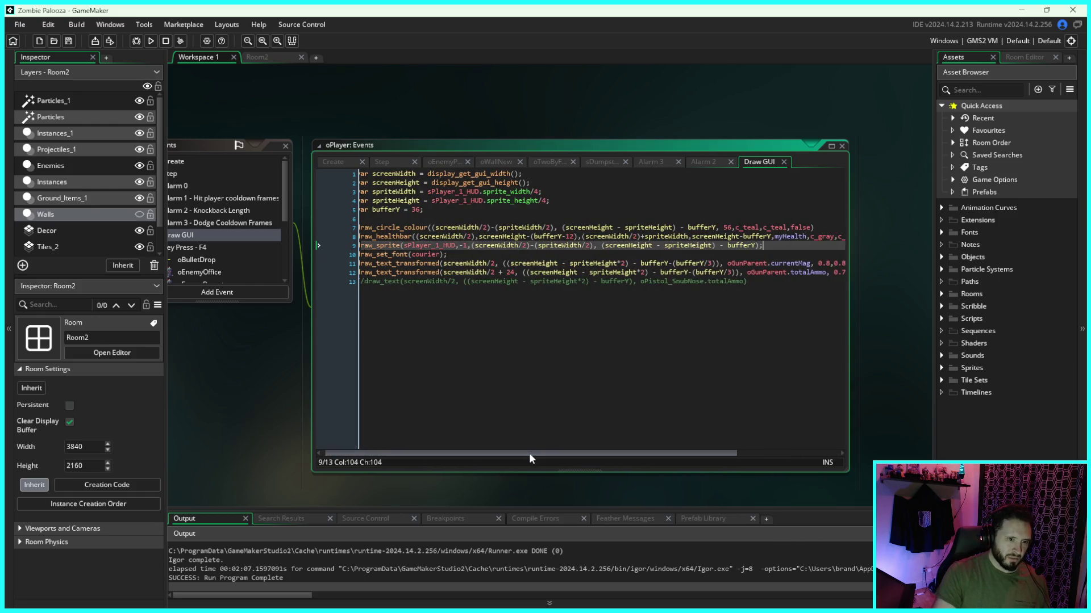
pyautogui.press('Return')
pyautogui.write('draw_healthbar((screenWidth/2),screenHeight-(bufferY-12),(screenWidth/2)+spriteWidth,screenHeight-bufferY,myHealth,c_gray,c_yellow,c_lime,0,true,true);')
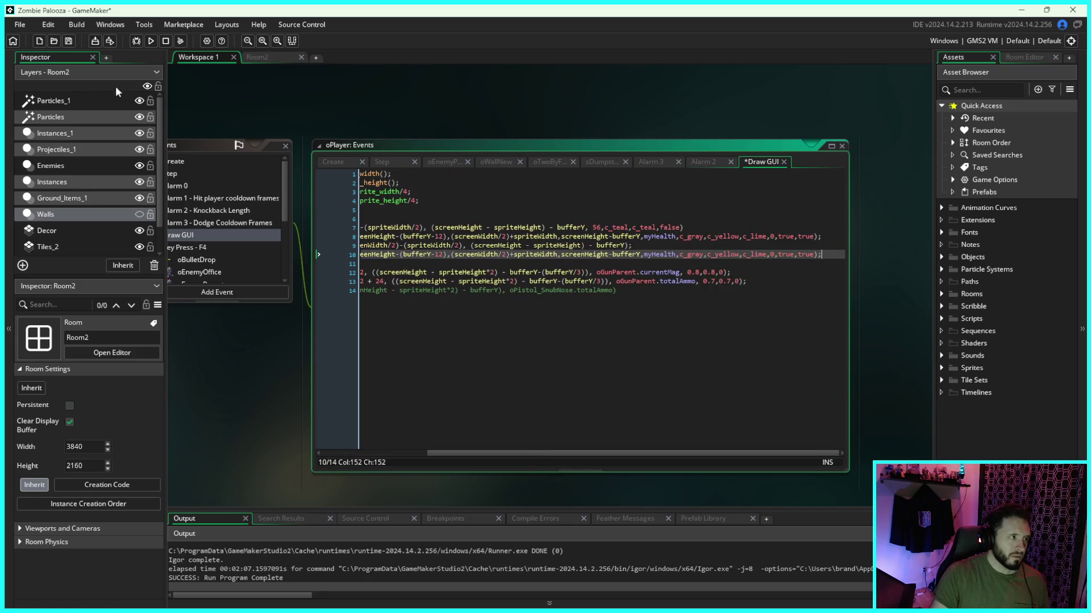
pyautogui.click(149, 42)
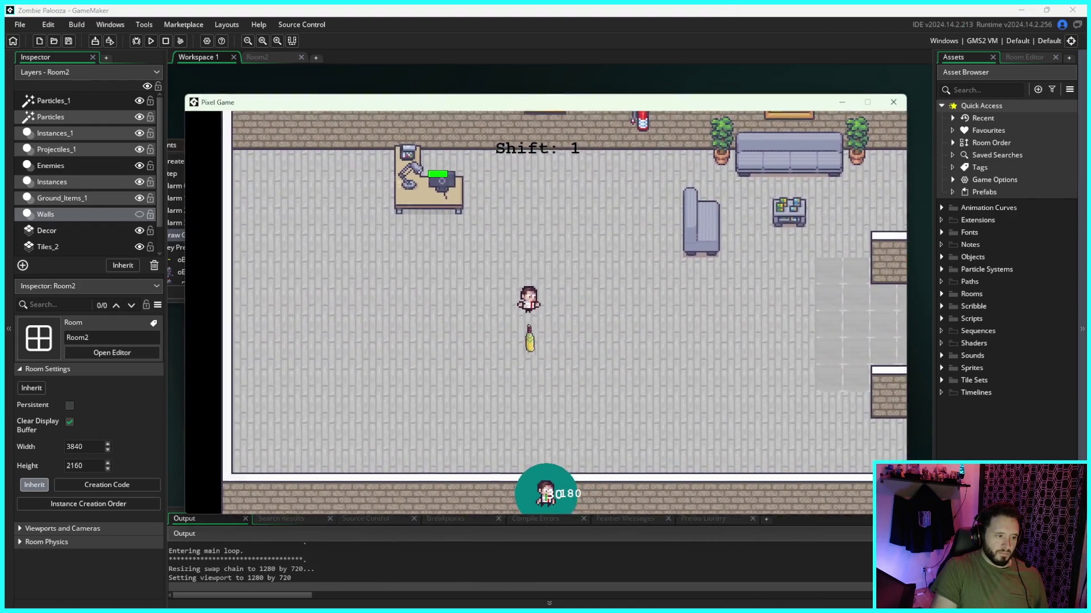
pyautogui.press('d')
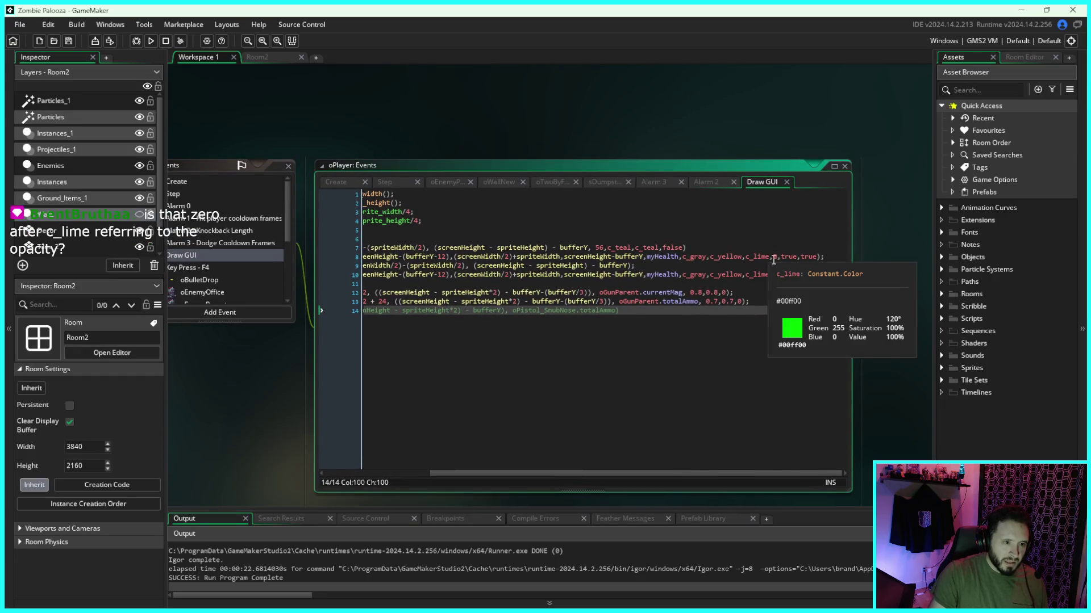
# Step: Add // to comment out the original draw_healthbar line 8, then rebuild with F5
pyautogui.click(775, 257)
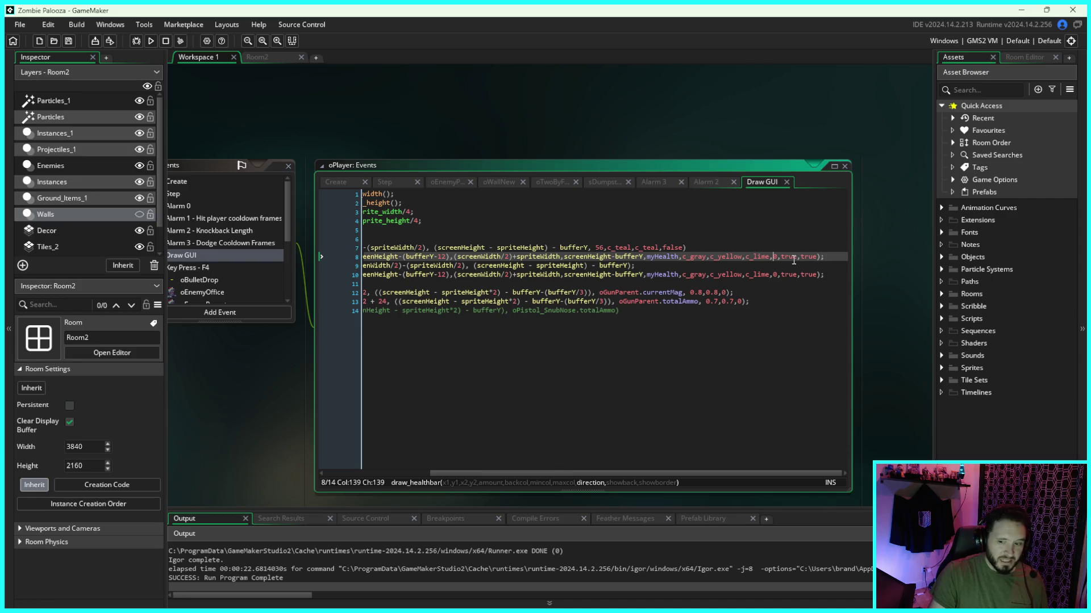
pyautogui.click(546, 291)
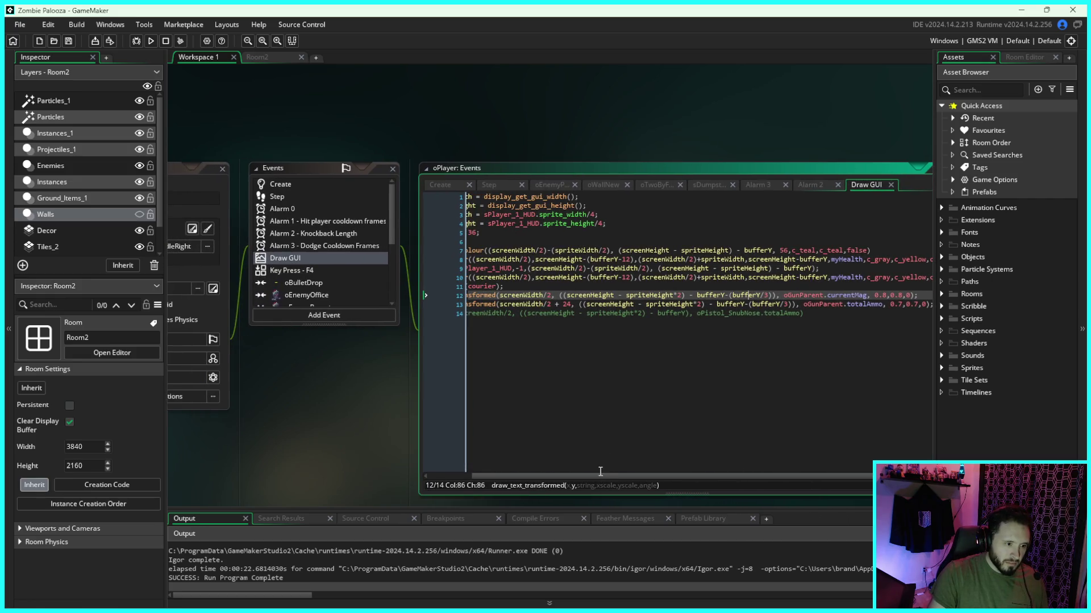
pyautogui.moveTo(600, 475); pyautogui.dragTo(507, 480)
pyautogui.click(468, 259)
pyautogui.write('//draw_healthbar')
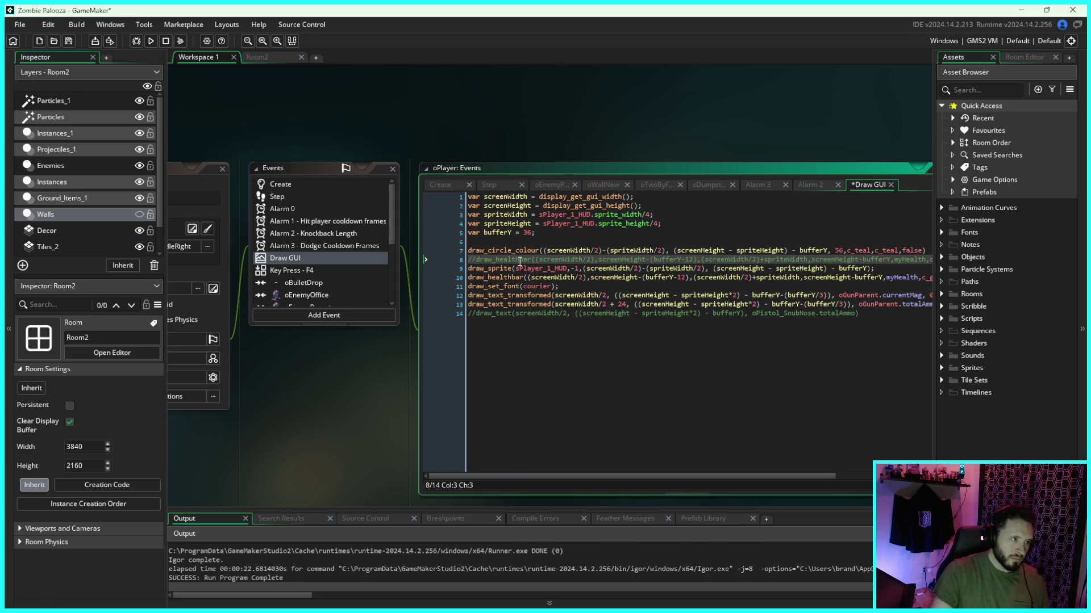
pyautogui.press('F5')
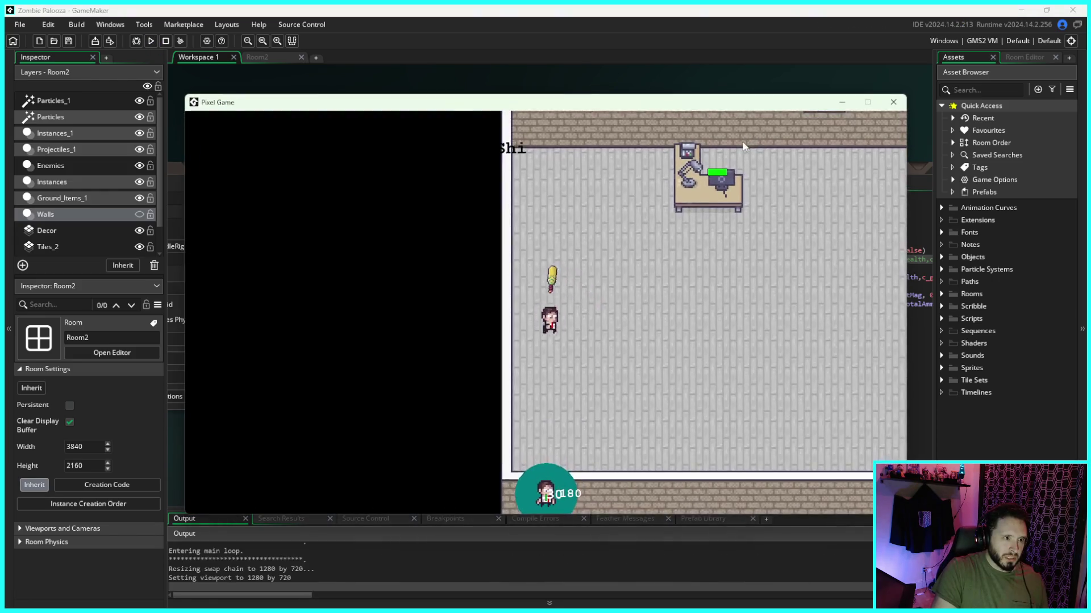
# Step: Walk the player around the office past the desk and sofa
pyautogui.press('a')
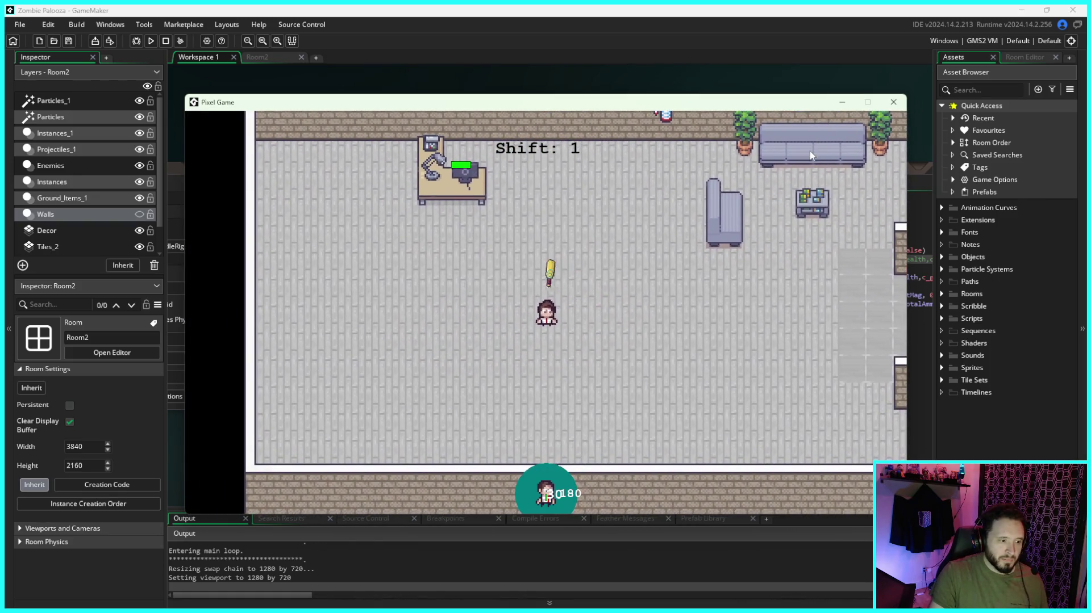
pyautogui.press('s')
pyautogui.press('d')
pyautogui.press('w')
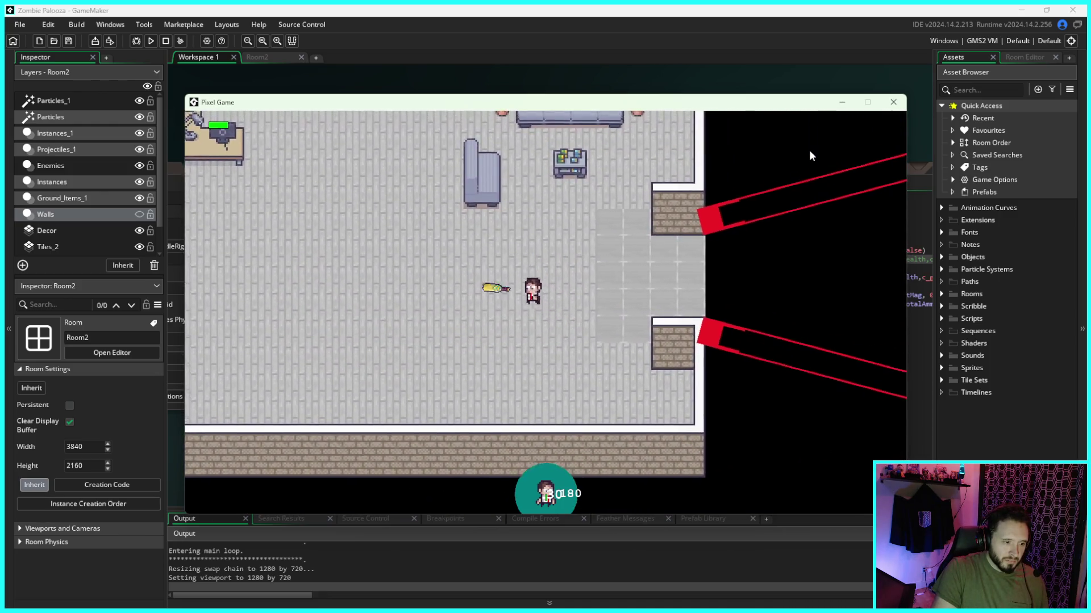
pyautogui.press('a')
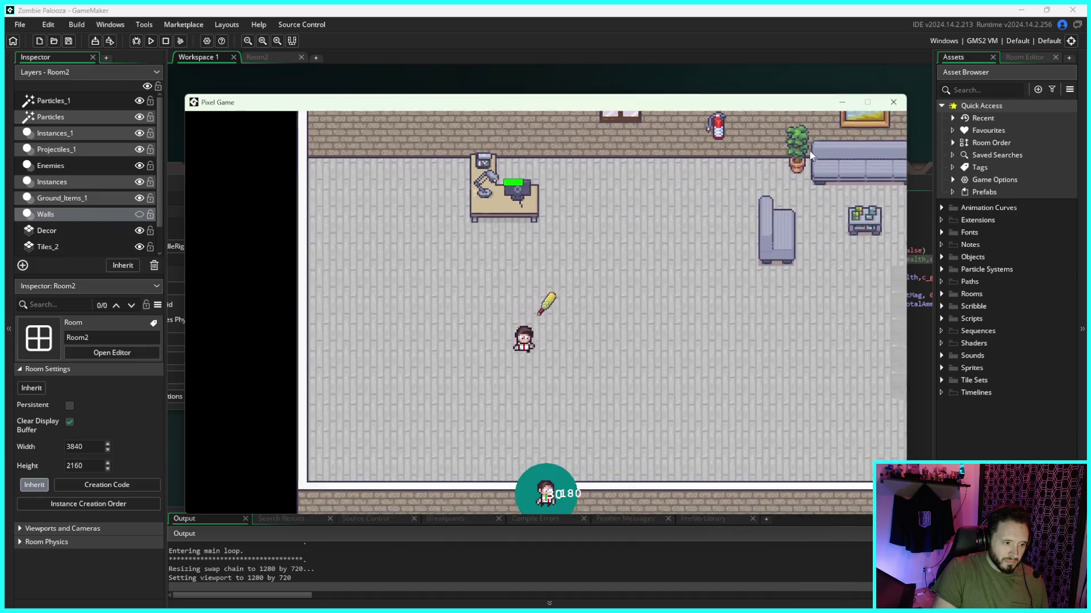
pyautogui.press('d')
pyautogui.press('s')
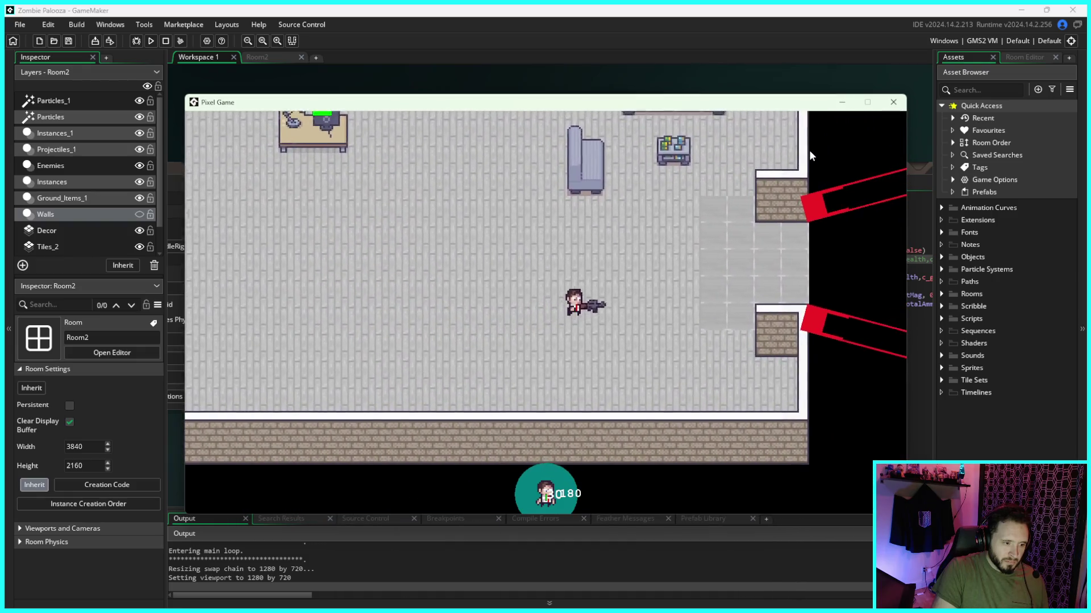
pyautogui.press('w')
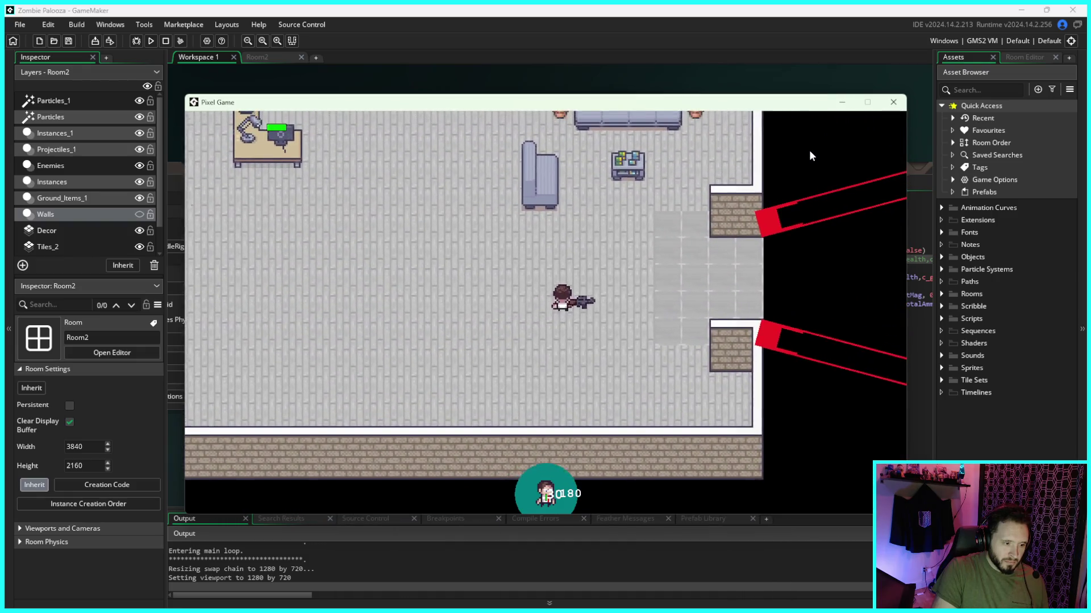
pyautogui.press('a')
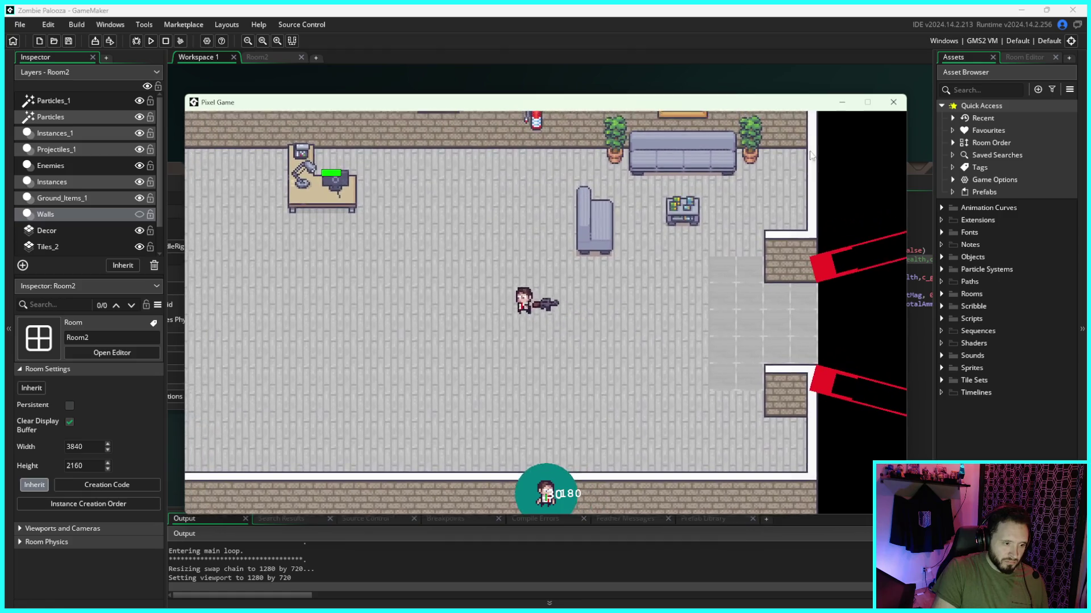
pyautogui.press('d')
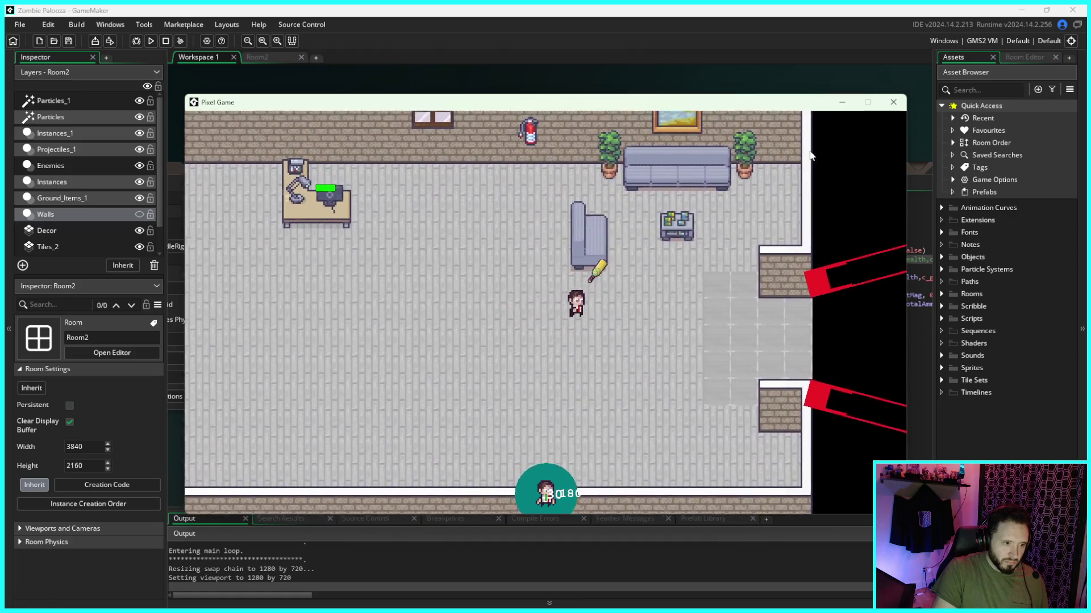
pyautogui.press('a')
pyautogui.press('s')
# Step: Dodge approaching zombies and swing the bat at them
pyautogui.press('d')
pyautogui.press('s')
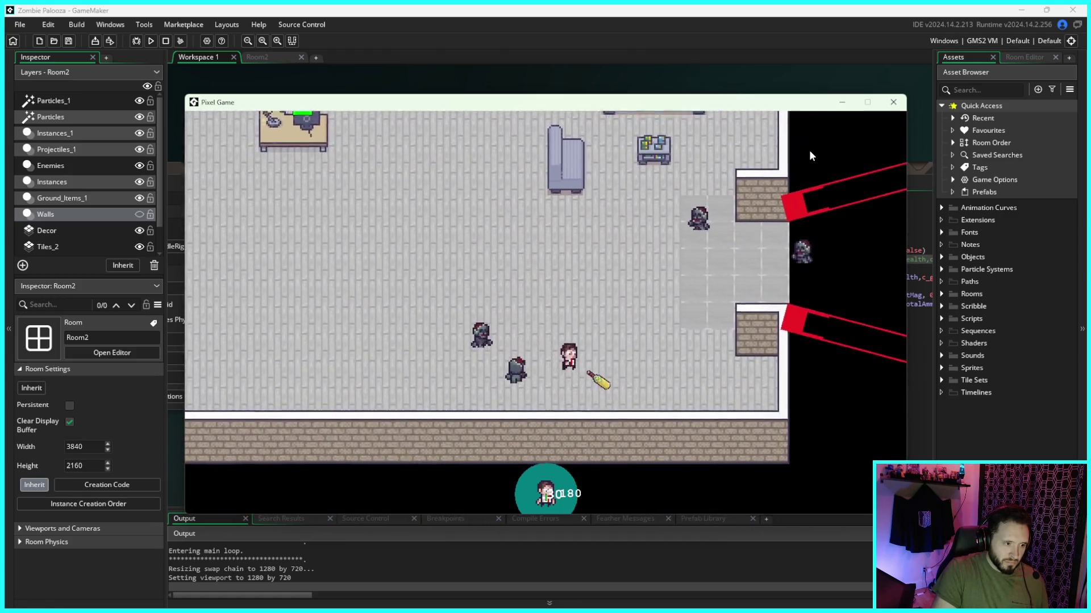
pyautogui.press('w')
pyautogui.press('a')
pyautogui.press('a')
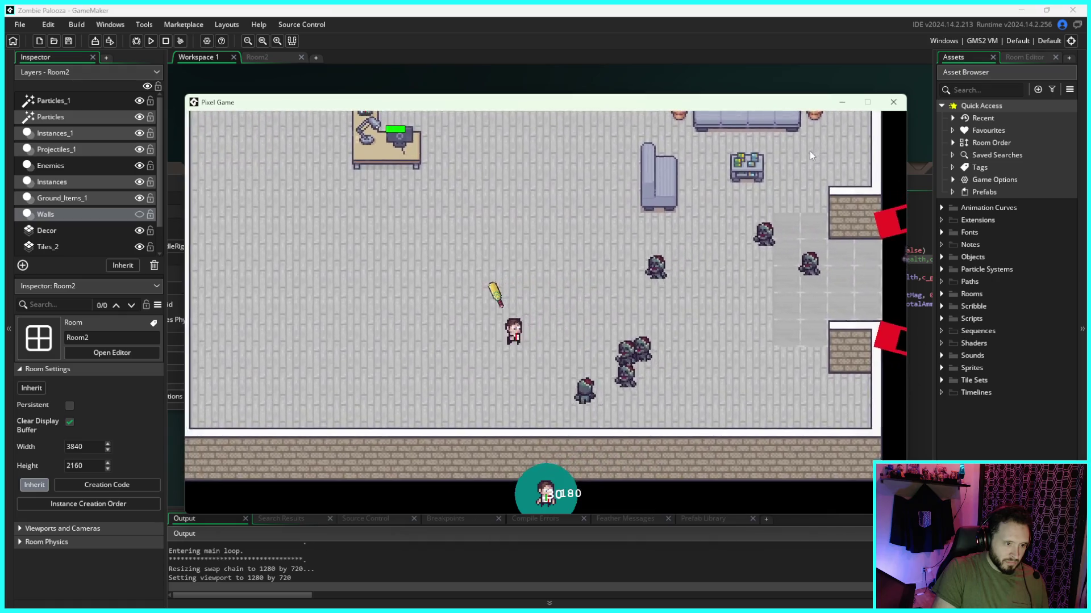
pyautogui.press('a')
pyautogui.press('w')
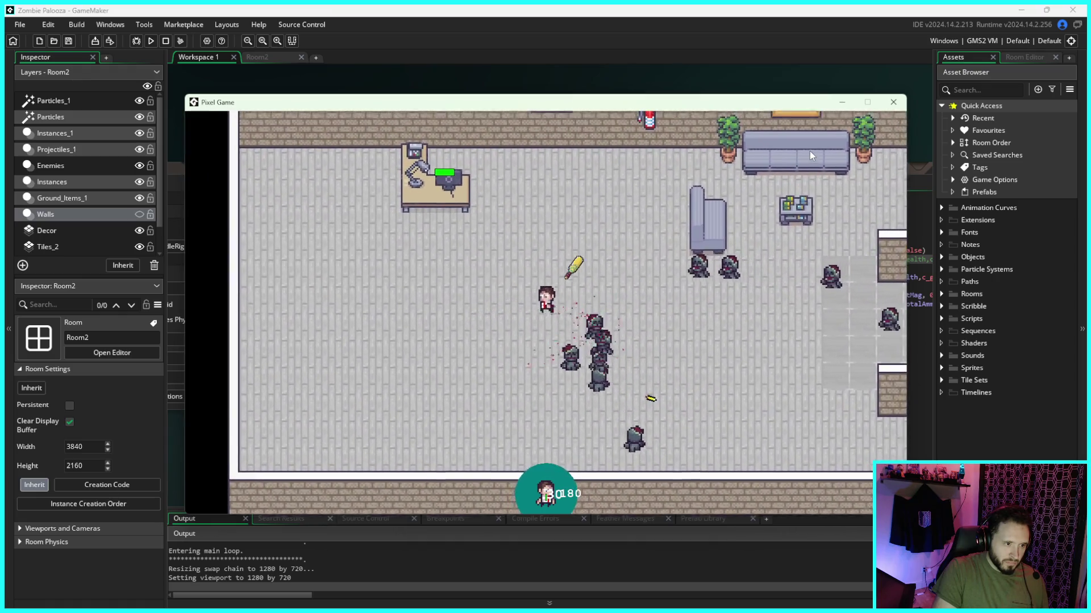
pyautogui.press('a')
pyautogui.press('w')
pyautogui.press('d')
pyautogui.press('s')
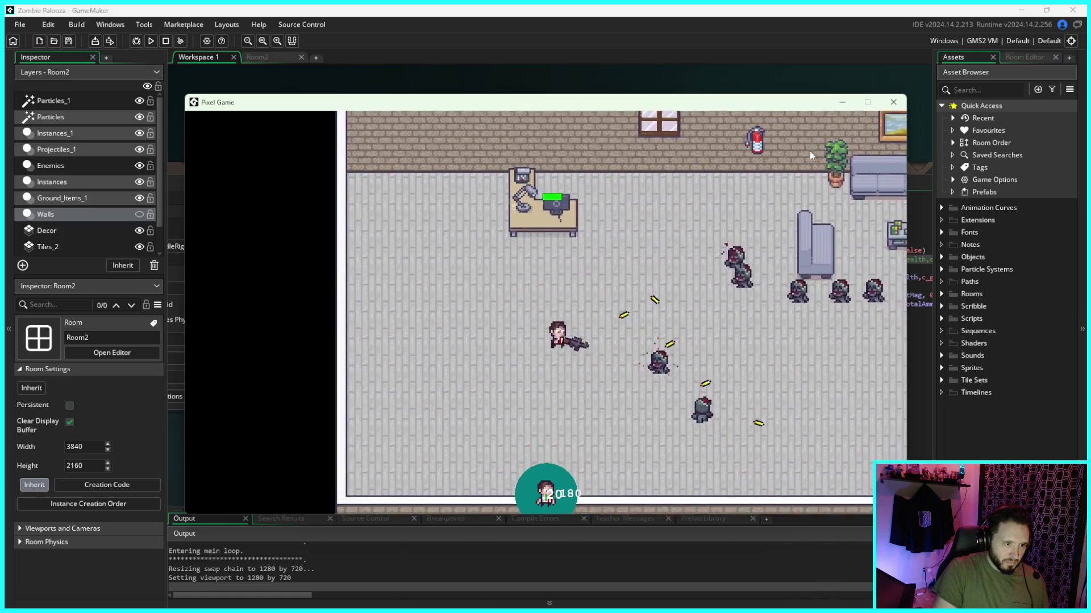
pyautogui.press('d')
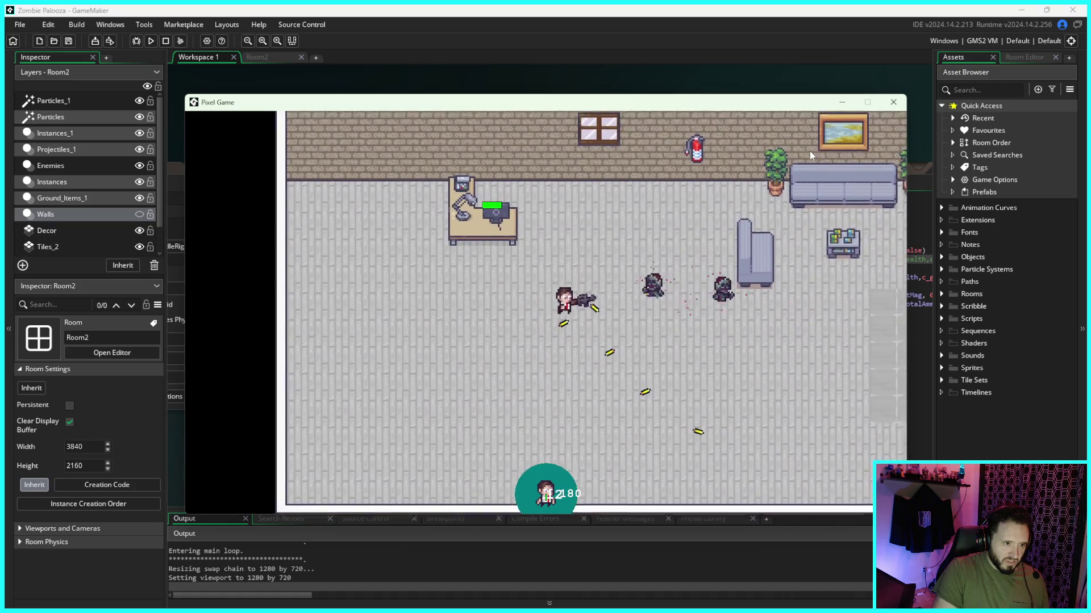
pyautogui.press('s')
pyautogui.press('a')
pyautogui.press('w')
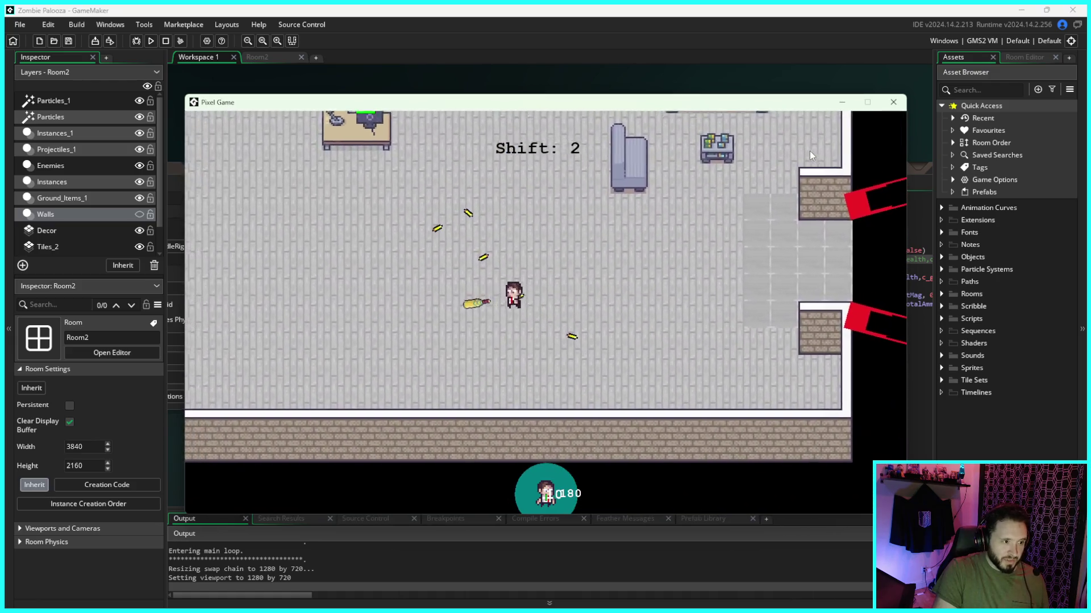
# Step: Keep circling the room, ending toward the bottom-left corner
pyautogui.press('w')
pyautogui.press('d')
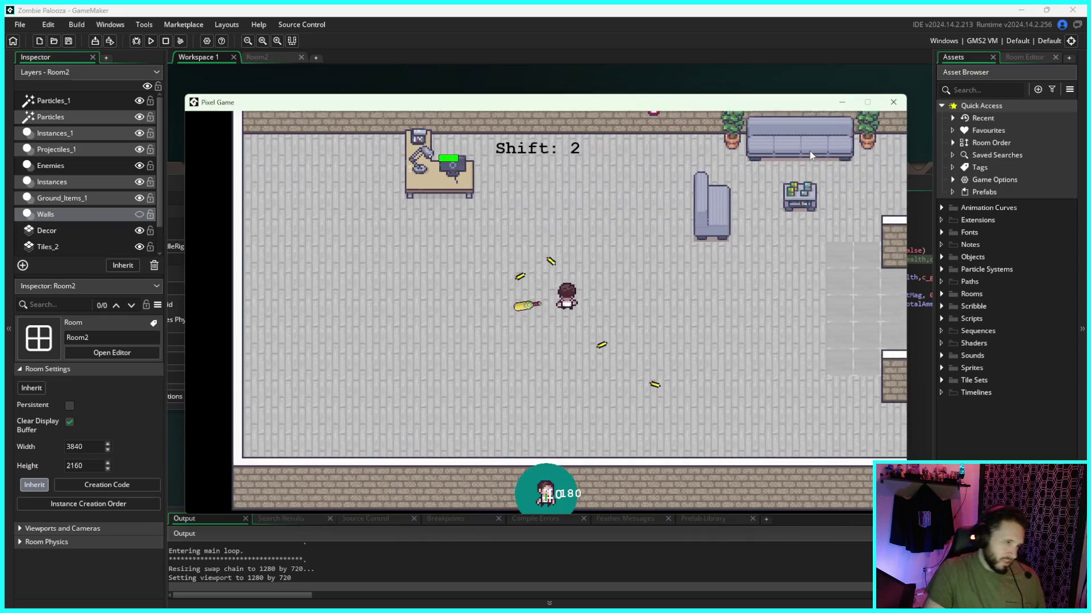
pyautogui.press('d')
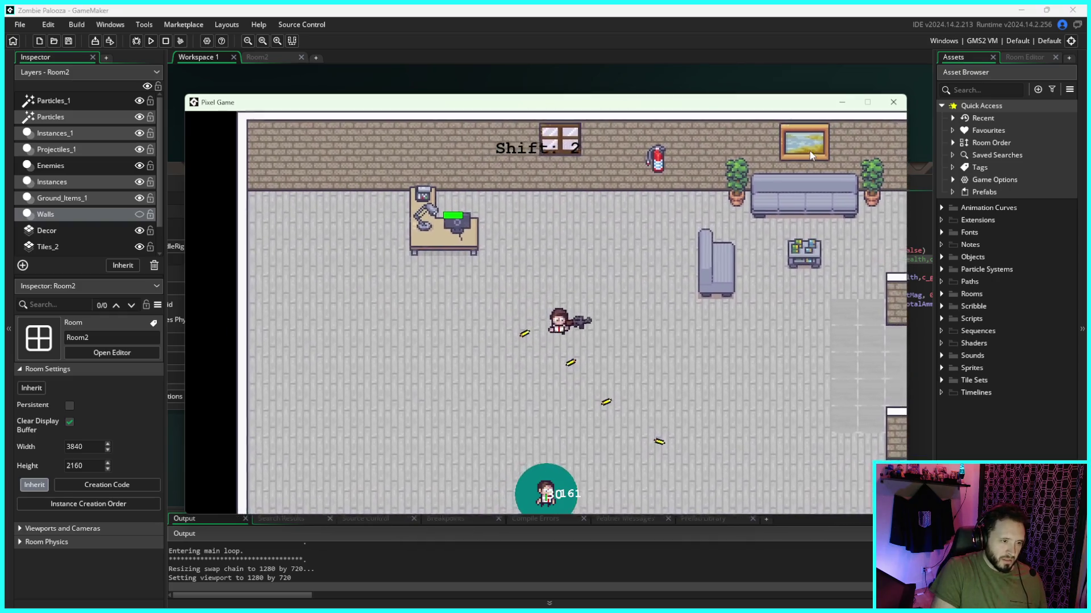
pyautogui.press('s')
pyautogui.press('w')
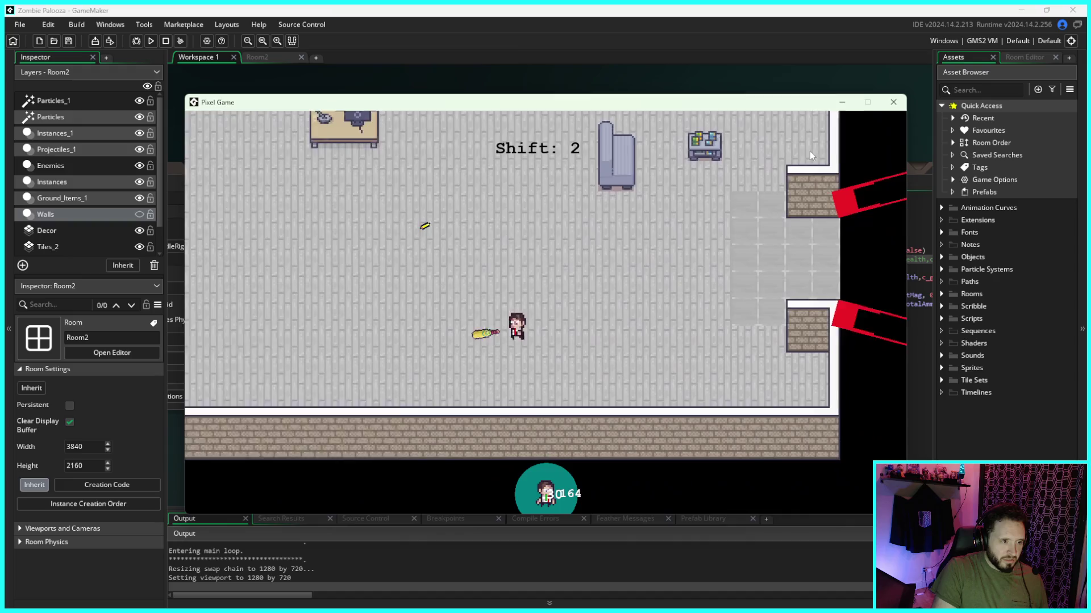
pyautogui.press('a')
pyautogui.press('d')
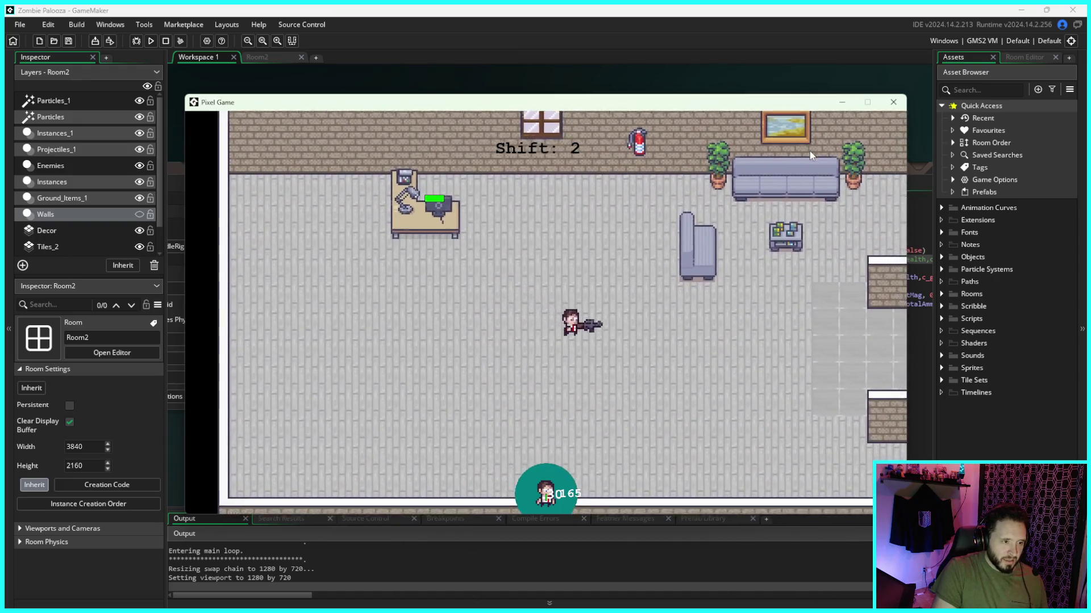
pyautogui.press('w')
pyautogui.press('s')
pyautogui.press('a')
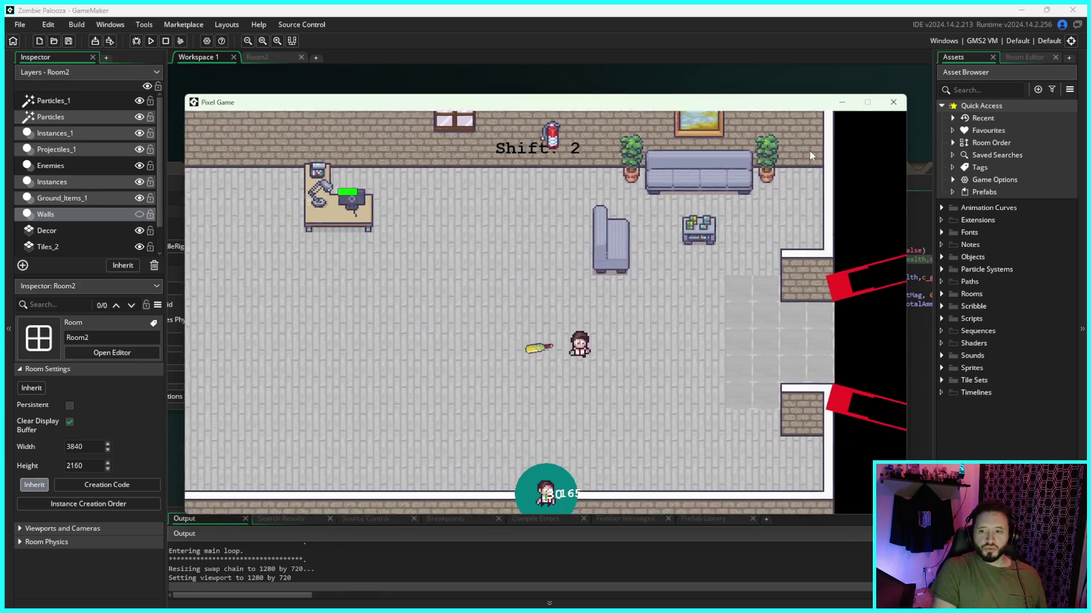
pyautogui.press('s')
pyautogui.press('a')
pyautogui.press('d')
pyautogui.press('s')
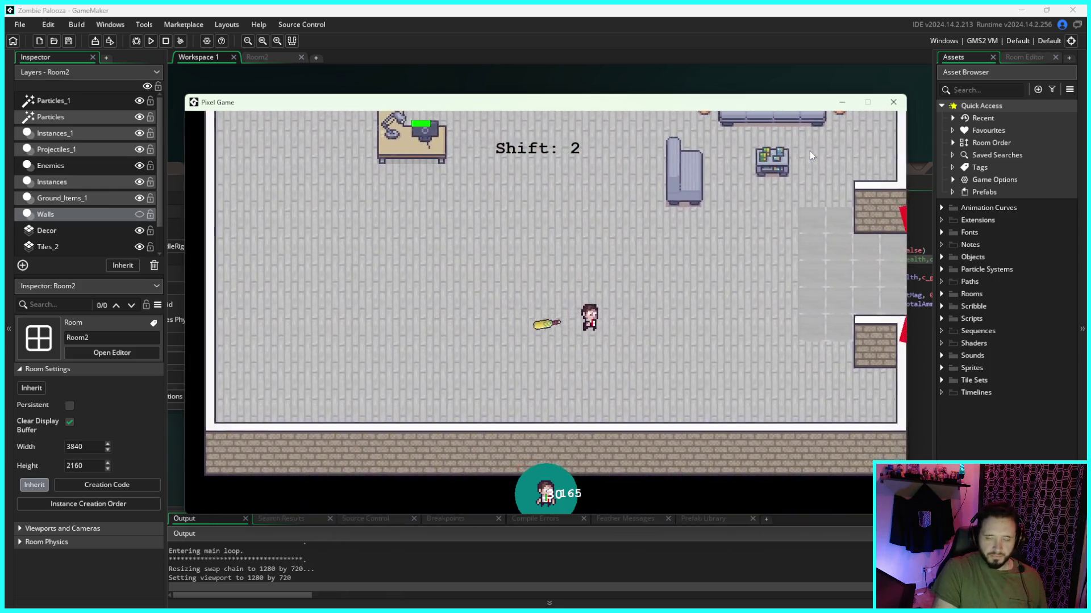
pyautogui.press('a')
# Step: Retreat the player up and left as more zombies arrive
pyautogui.press('d')
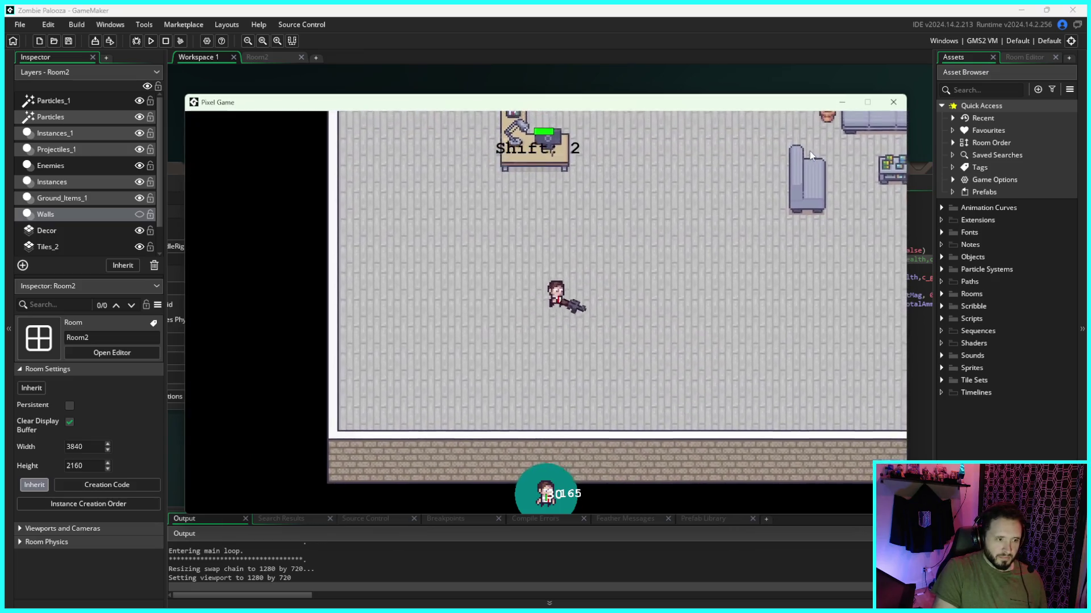
pyautogui.press('w')
pyautogui.press('a')
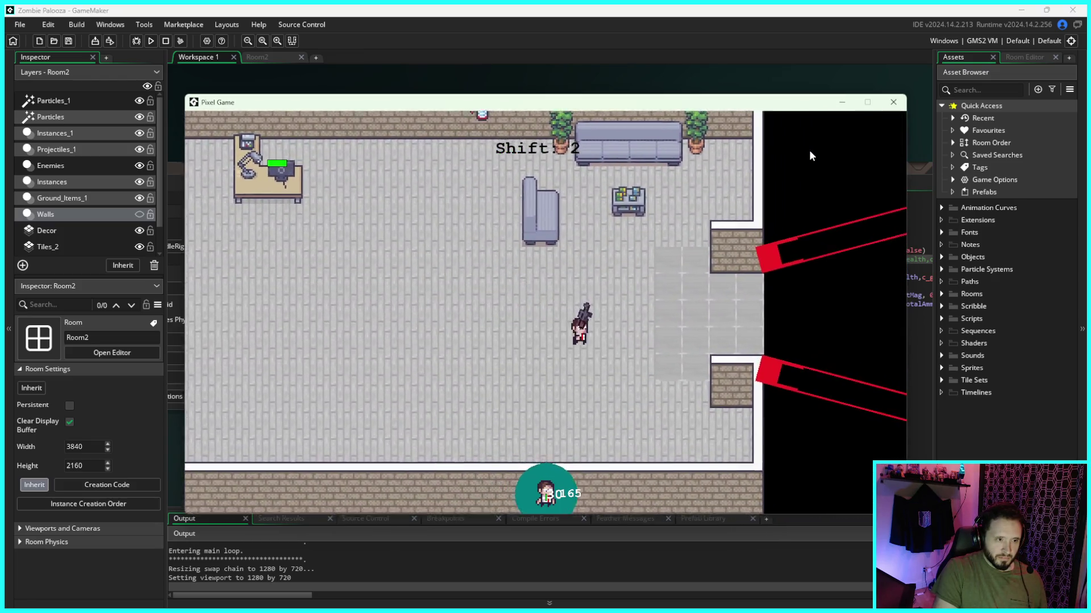
pyautogui.press('w')
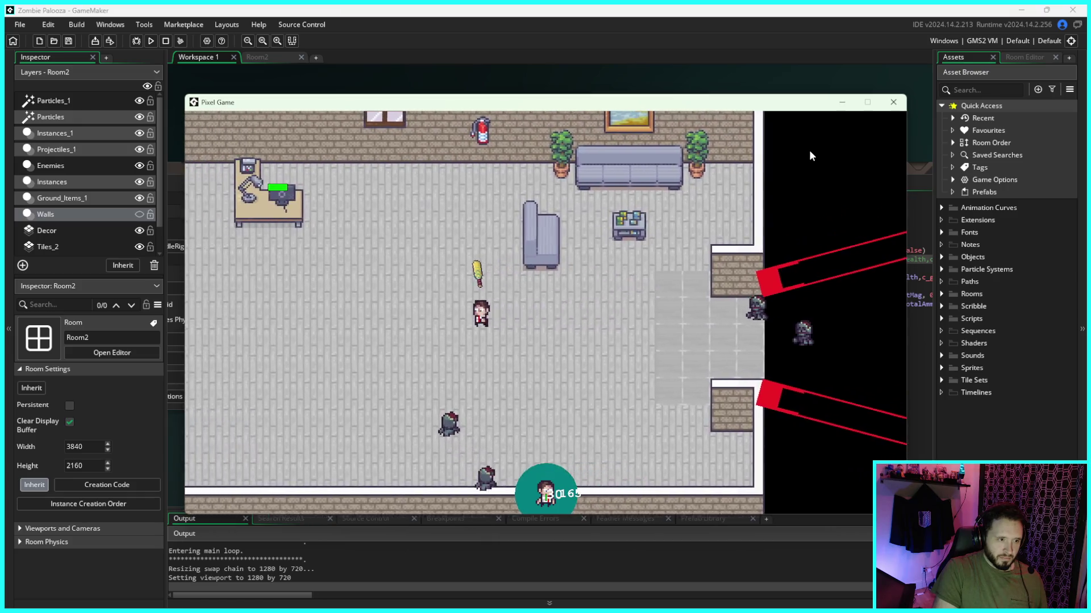
pyautogui.press('a')
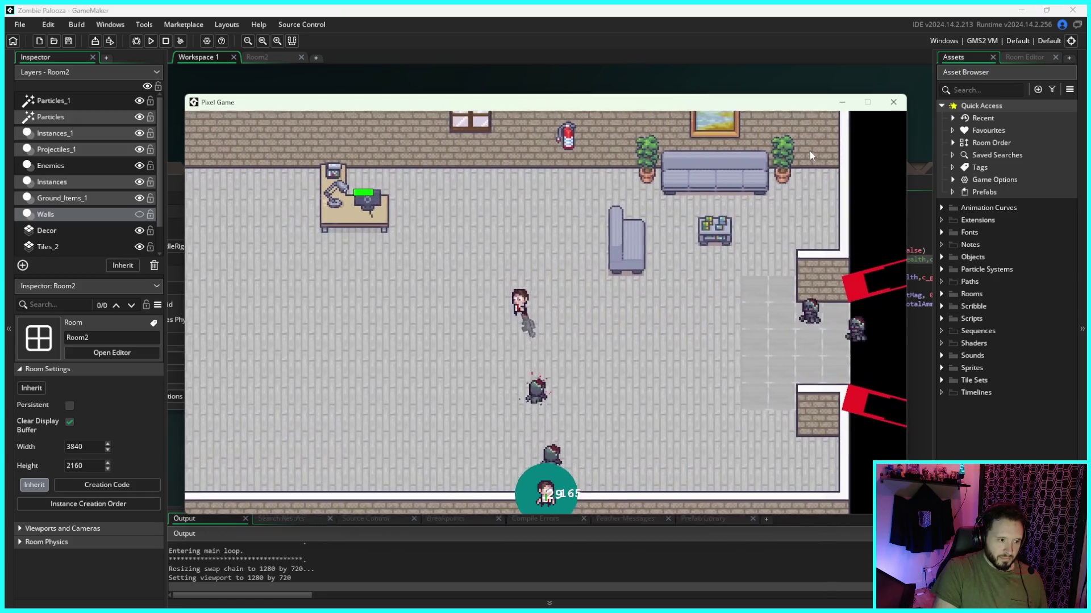
pyautogui.press('a')
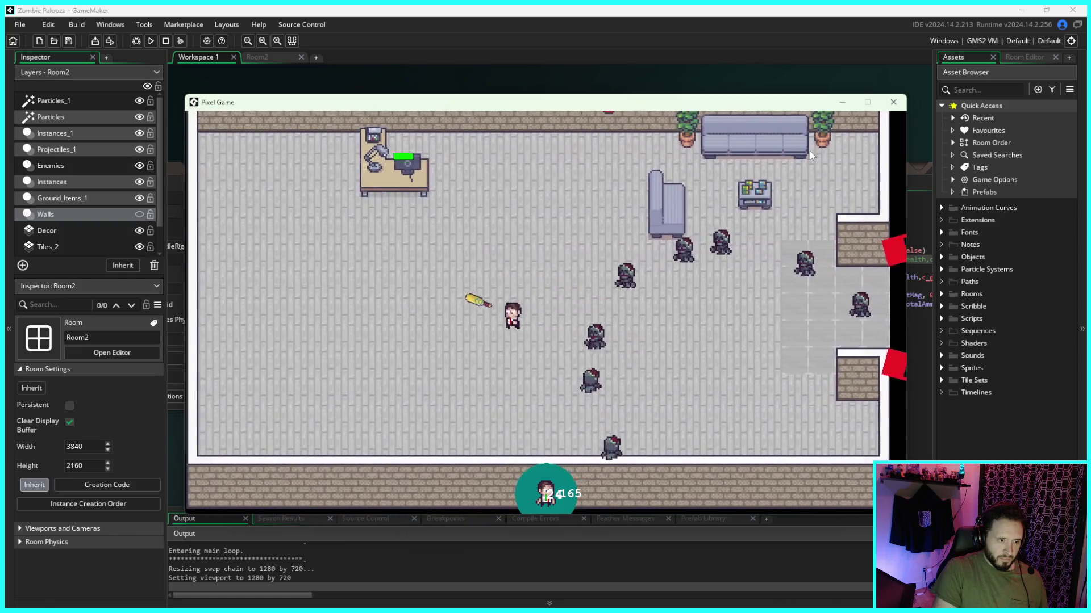
pyautogui.press('w')
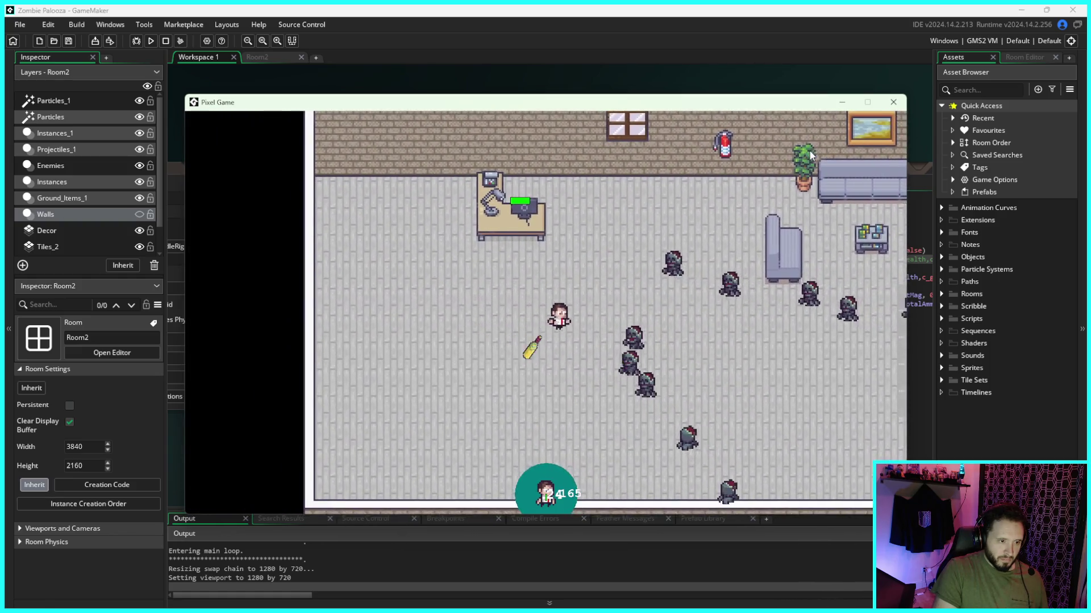
# Step: Grab the gun, fire at the zombies, then close the game window
pyautogui.press('s')
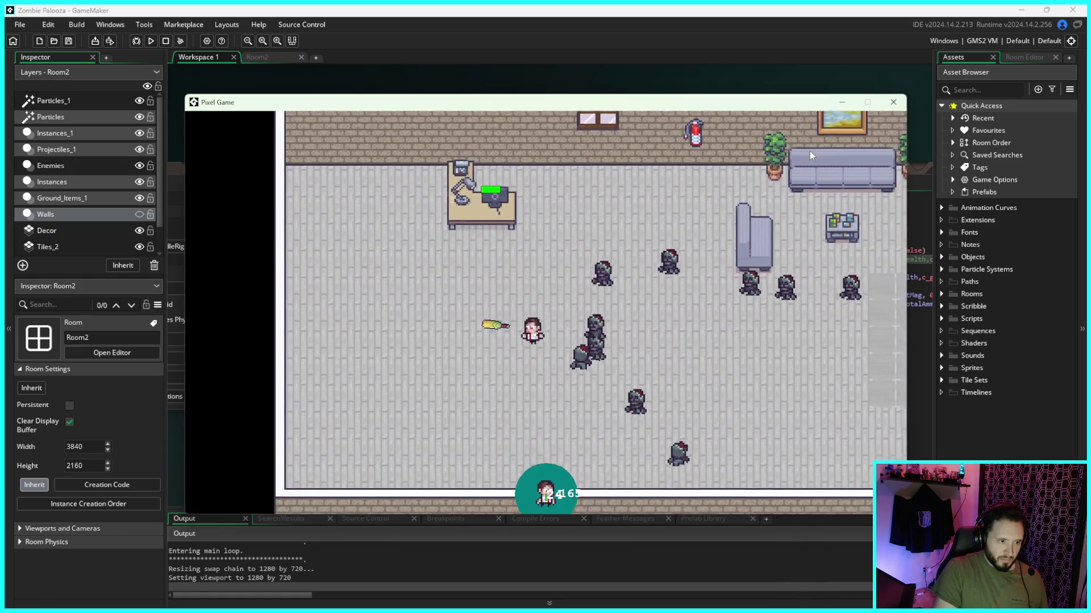
pyautogui.press('a')
pyautogui.press('w')
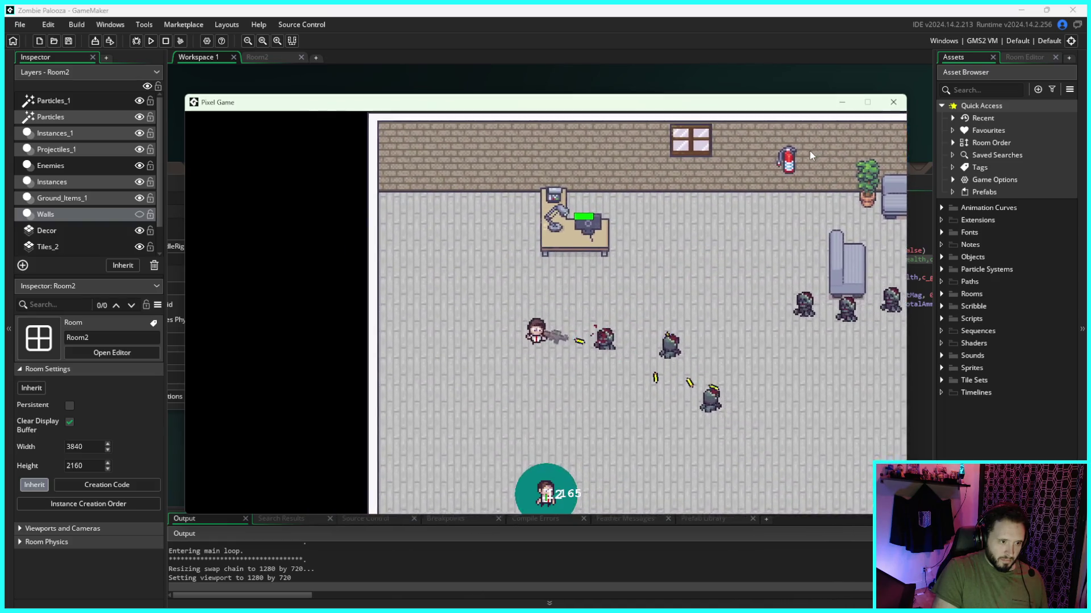
pyautogui.press('s')
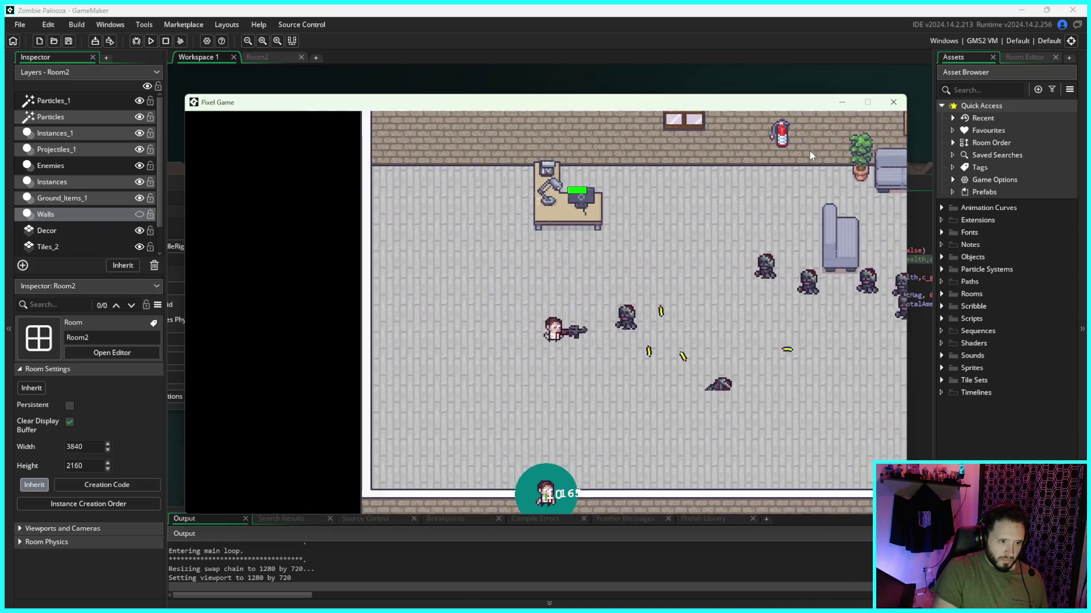
pyautogui.press('d')
pyautogui.press('d')
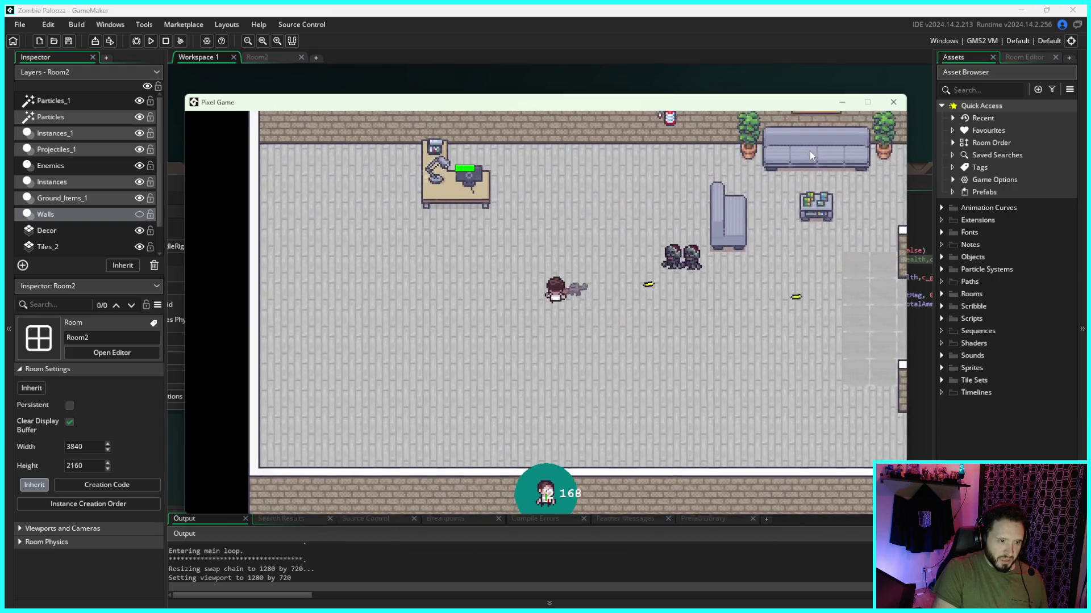
pyautogui.press('s')
pyautogui.press('d')
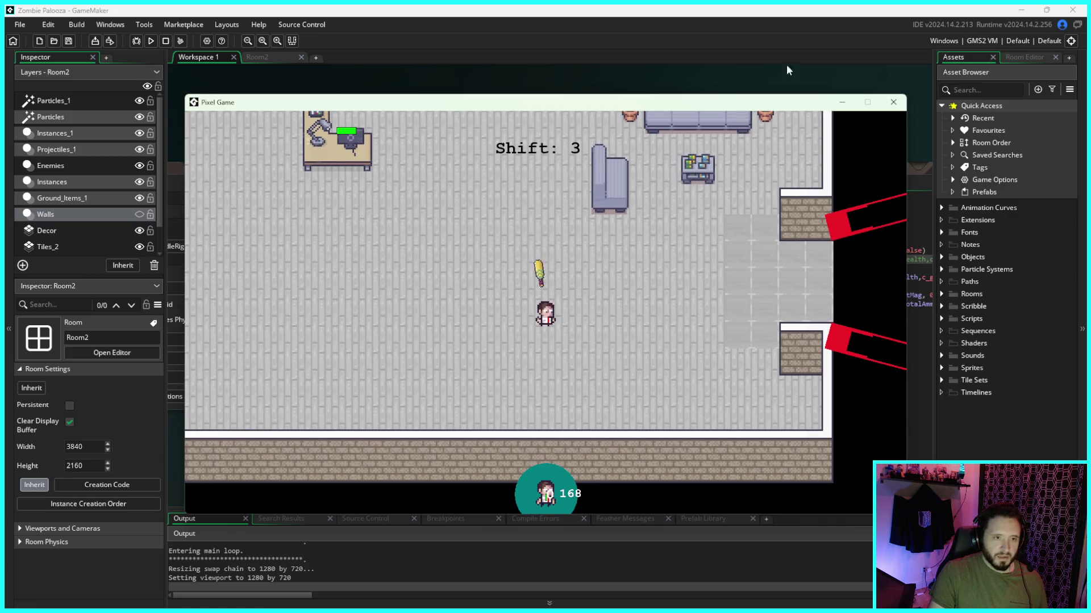
pyautogui.click(893, 101)
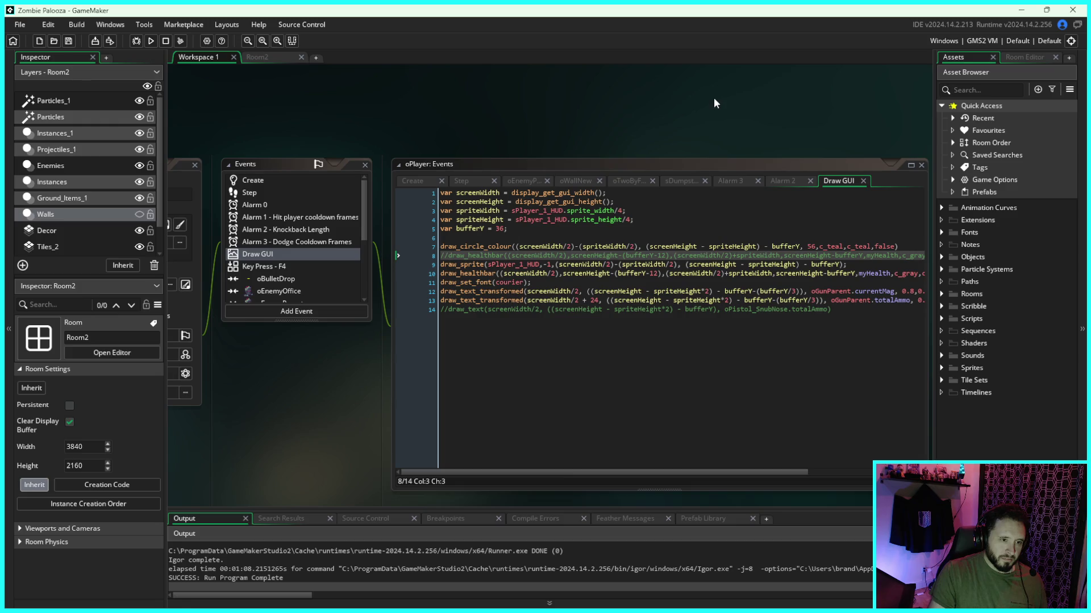
pyautogui.moveTo(713, 98); pyautogui.dragTo(693, 99)
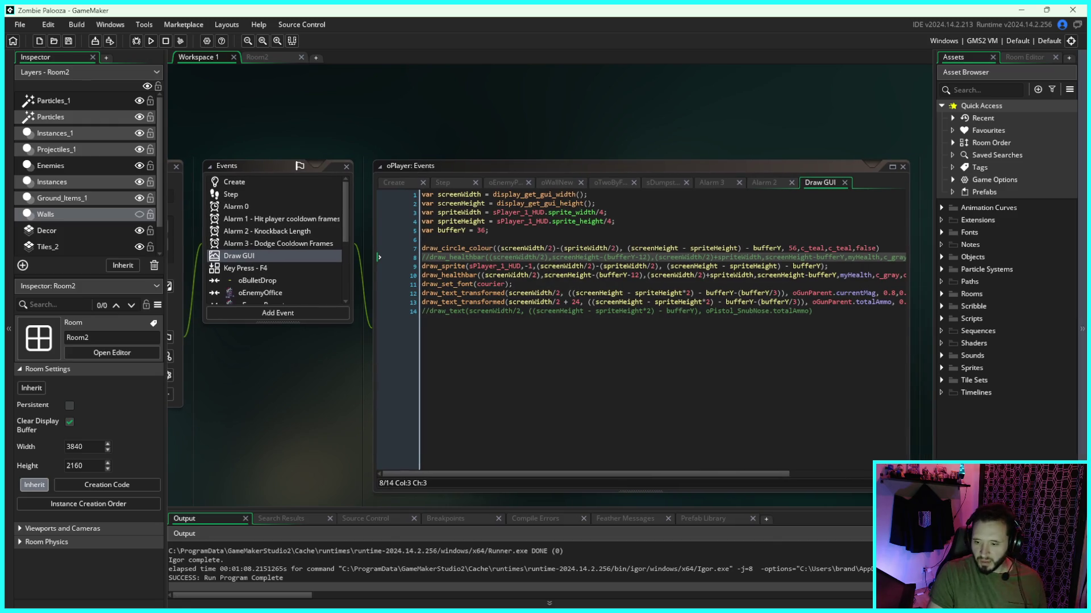